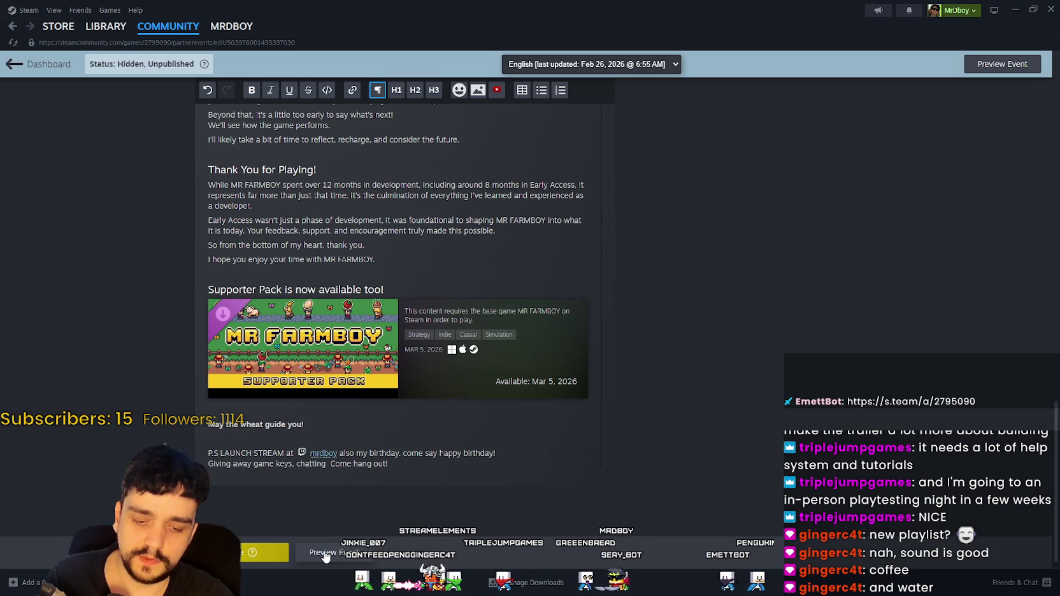
Append ', live sales widget!' to the P.S. giveaway line and save the event
{"action": "key", "text": "BackSpace"}
{"action": "type", "text": ", live"}
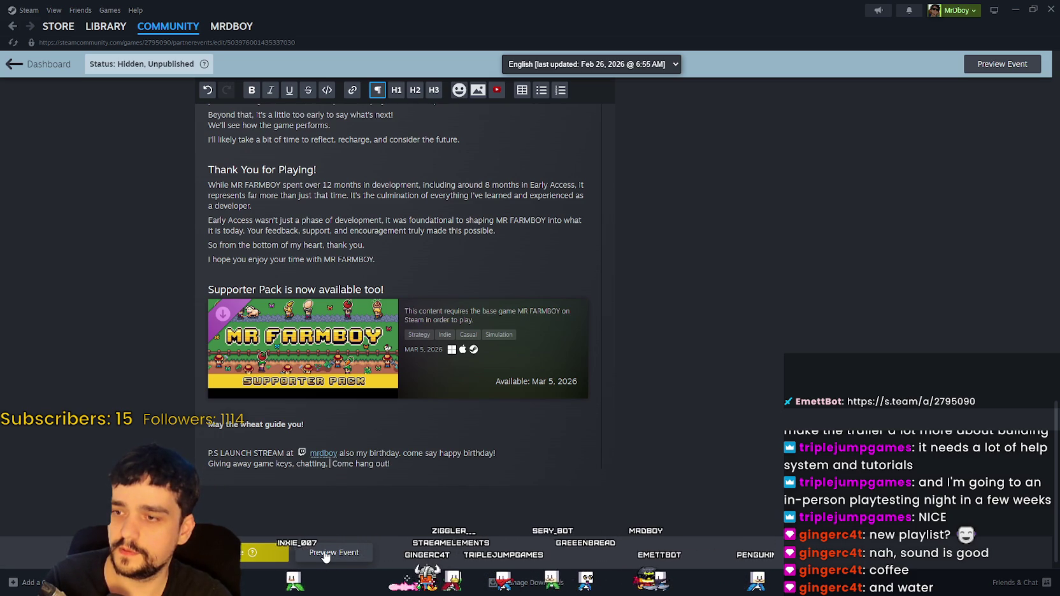
{"action": "type", "text": " sales"}
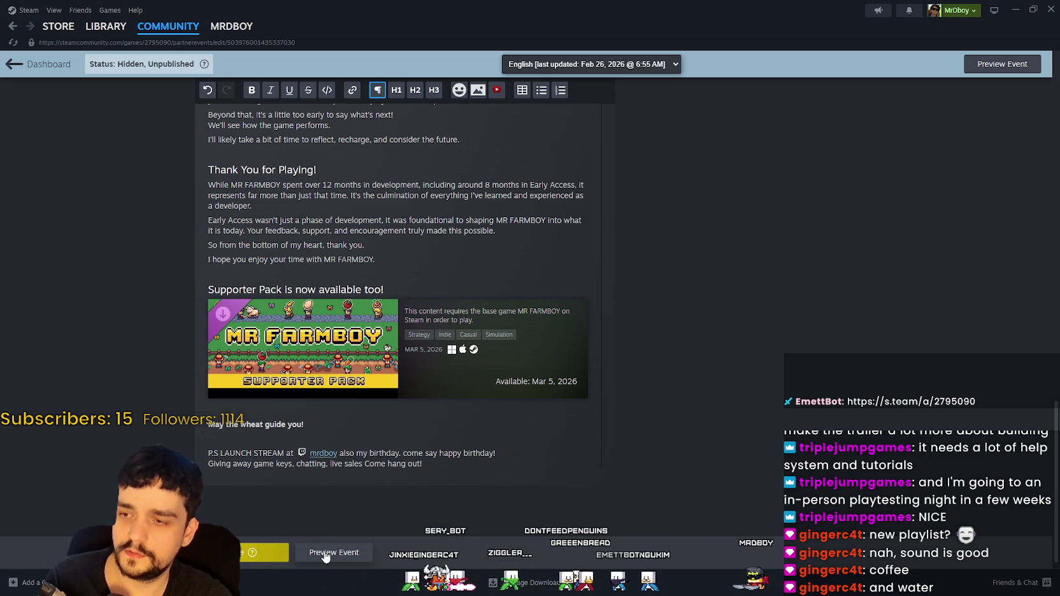
{"action": "type", "text": " widget "}
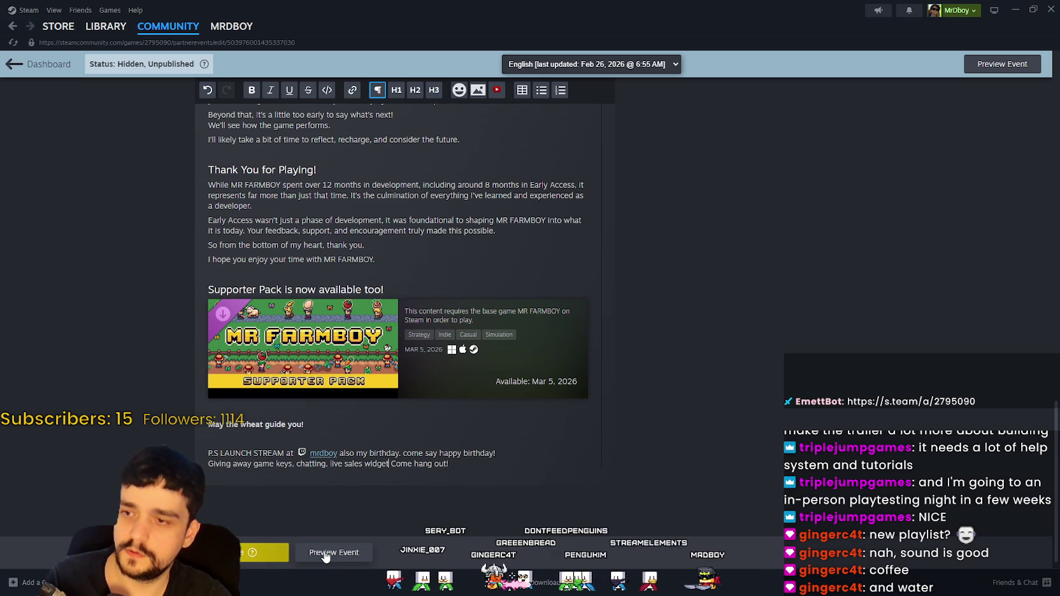
{"action": "type", "text": "!"}
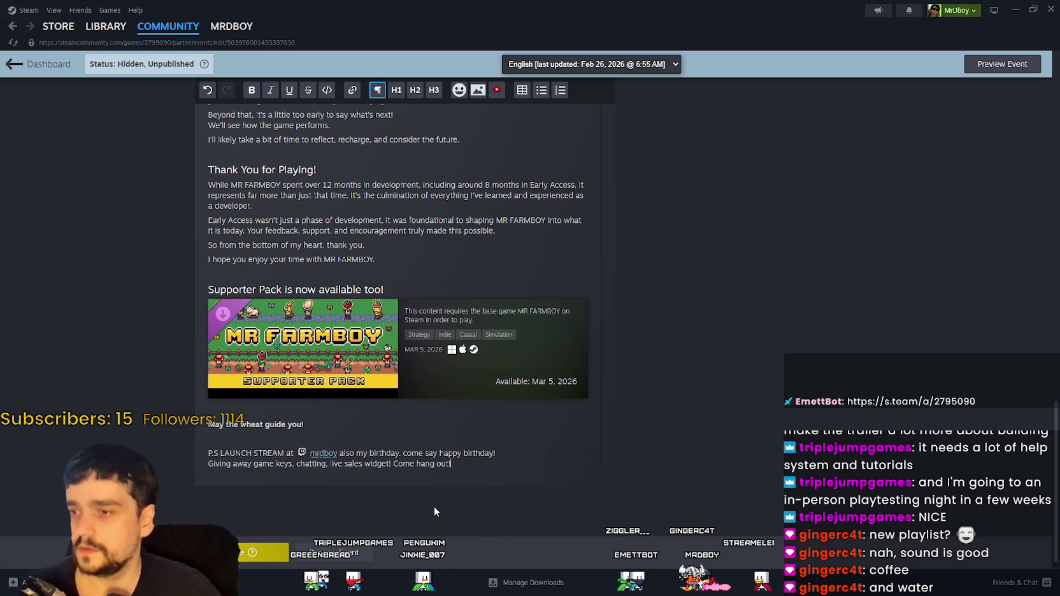
{"action": "left_click", "coordinate": [501, 453]}
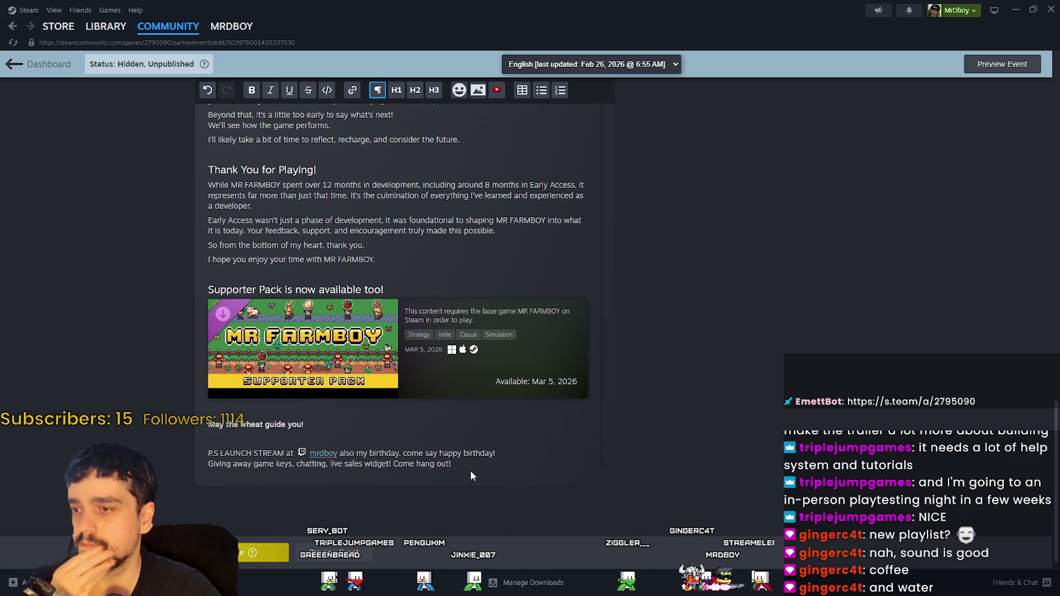
{"action": "left_click", "coordinate": [254, 552]}
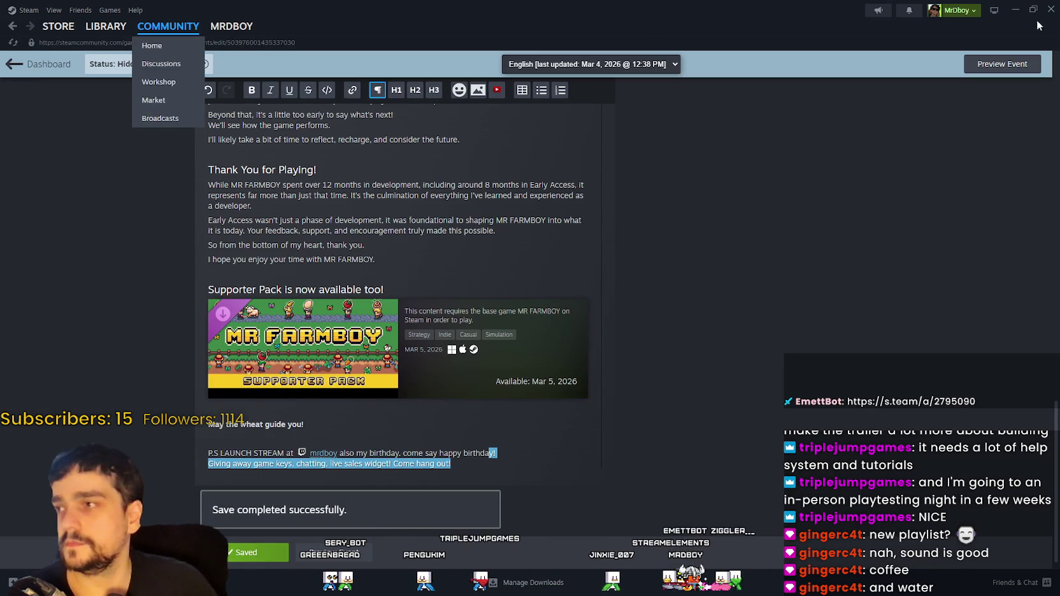
{"action": "scroll", "coordinate": [573, 433], "scroll_direction": "up", "scroll_amount": 4}
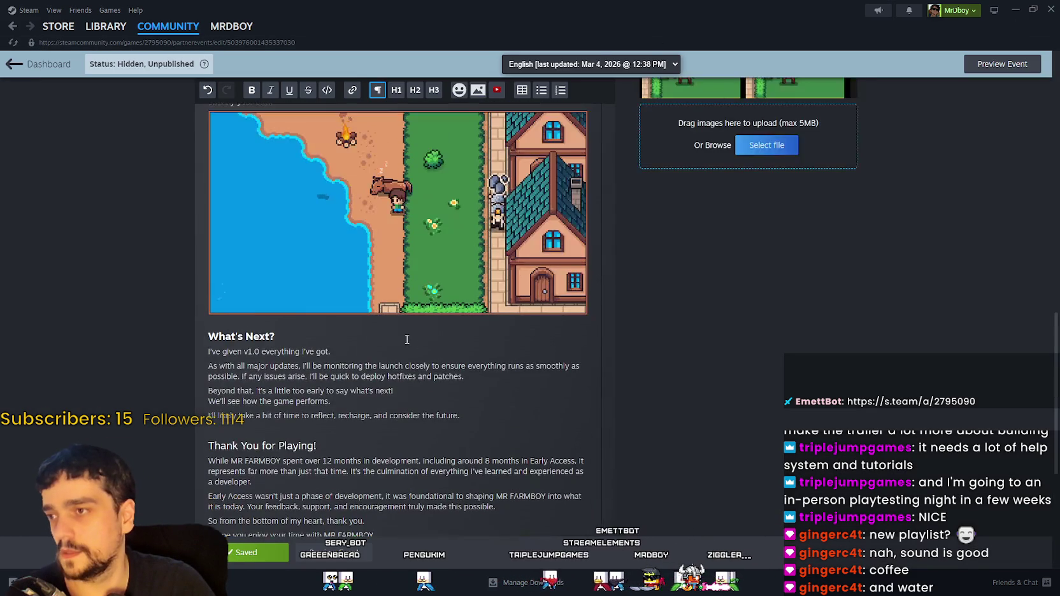
{"action": "scroll", "coordinate": [425, 403], "scroll_direction": "up", "scroll_amount": 3}
{"action": "scroll", "coordinate": [425, 403], "scroll_direction": "up", "scroll_amount": 4}
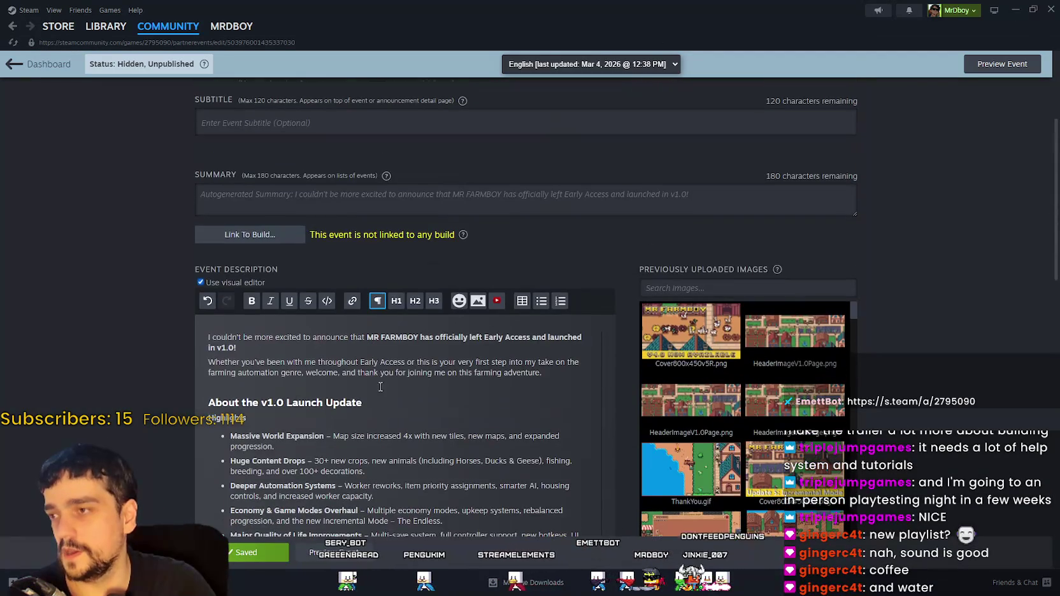
{"action": "scroll", "coordinate": [210, 352], "scroll_direction": "up", "scroll_amount": 4}
{"action": "left_click_drag", "start_coordinate": [210, 352], "coordinate": [366, 403]}
{"action": "scroll", "coordinate": [395, 382], "scroll_direction": "down", "scroll_amount": 5}
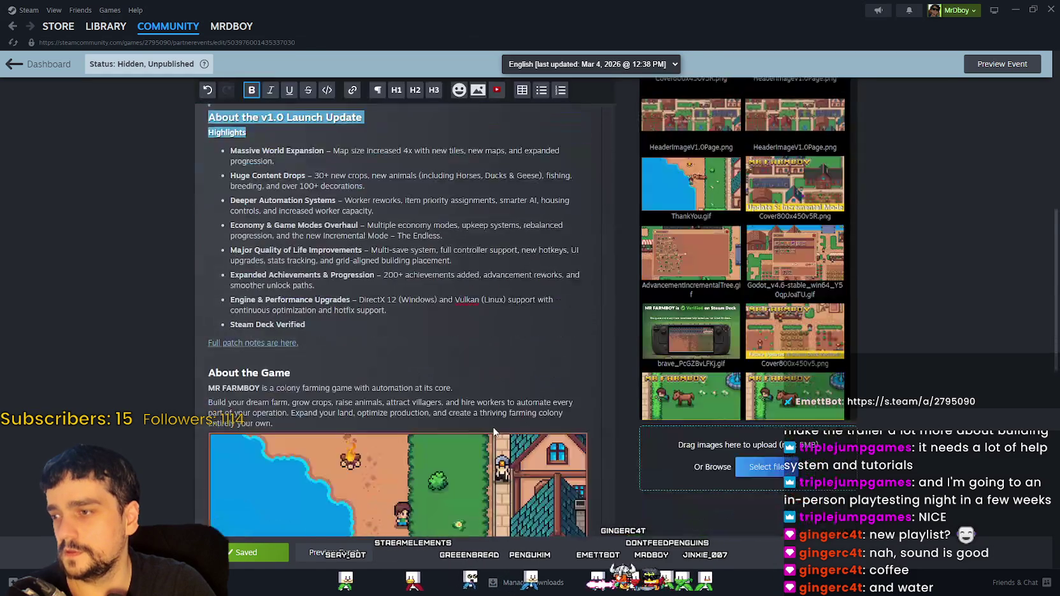
{"action": "left_click", "coordinate": [430, 274]}
{"action": "scroll", "coordinate": [429, 274], "scroll_direction": "up", "scroll_amount": 3}
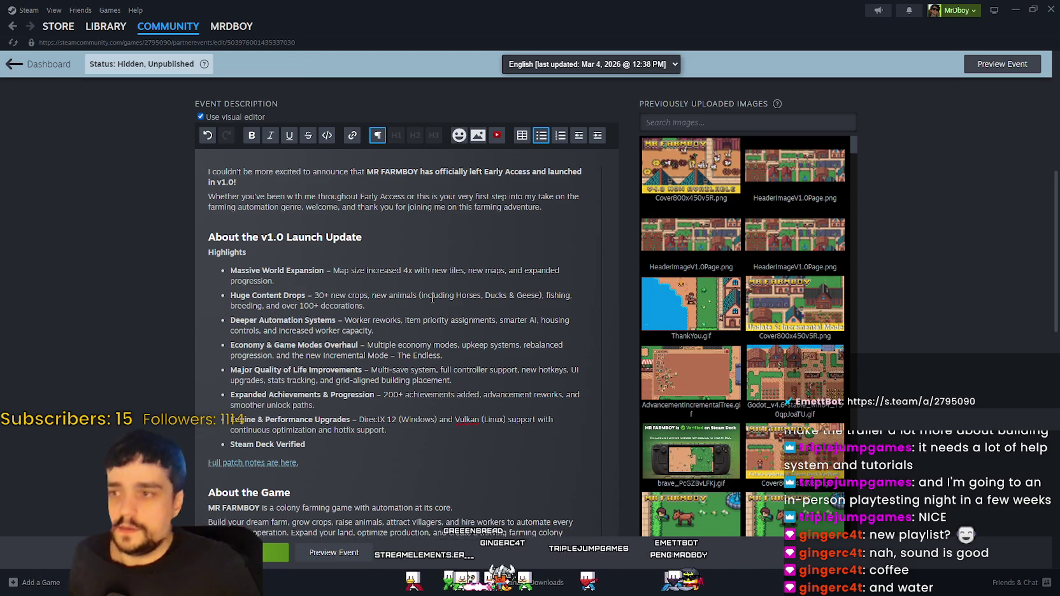
{"action": "scroll", "coordinate": [389, 354], "scroll_direction": "down", "scroll_amount": 7}
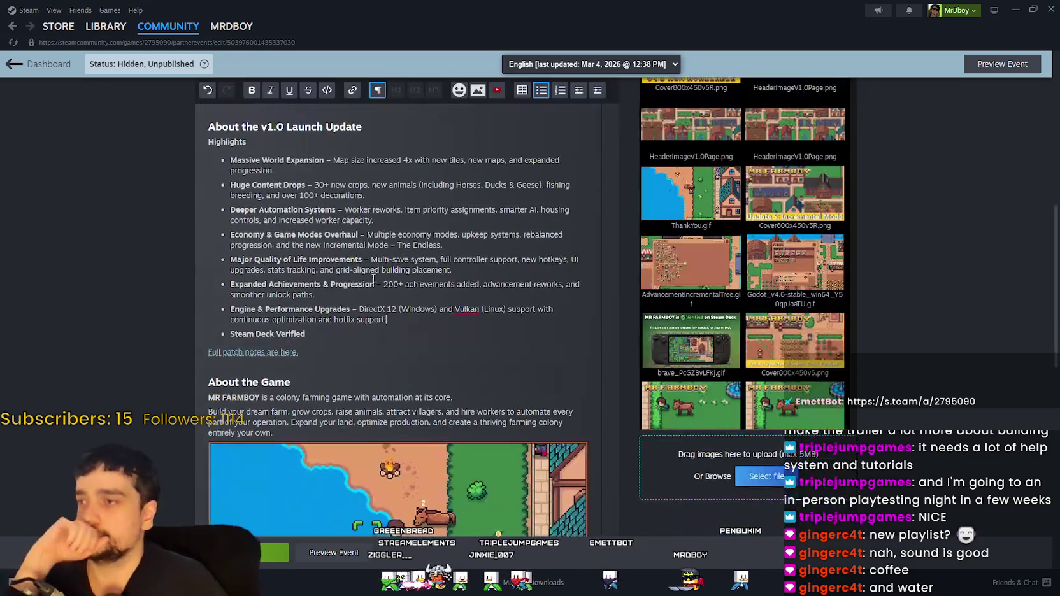
{"action": "scroll", "coordinate": [389, 353], "scroll_direction": "down", "scroll_amount": 5}
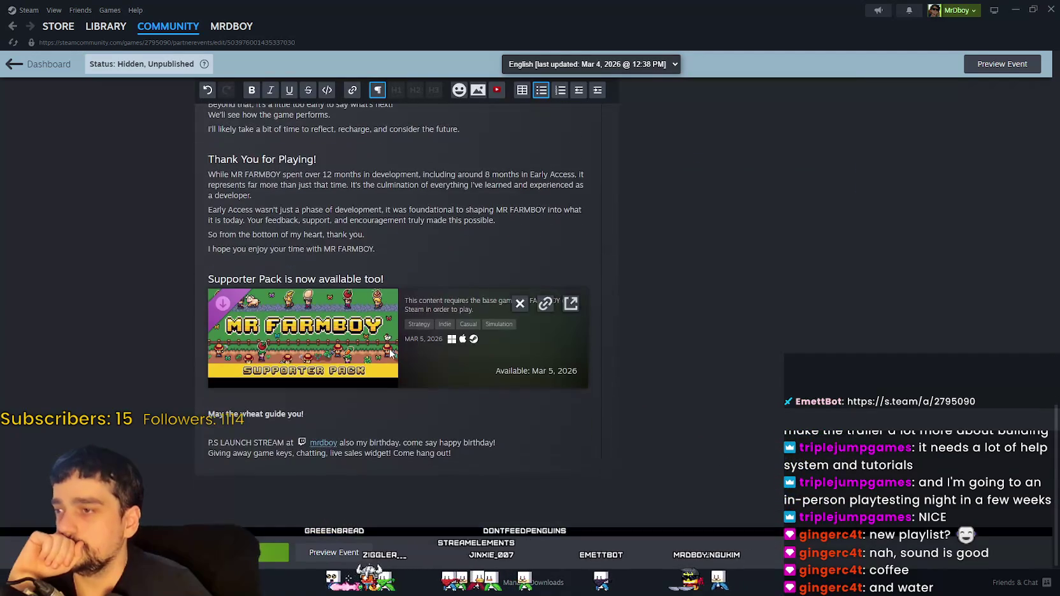
{"action": "left_click", "coordinate": [561, 428]}
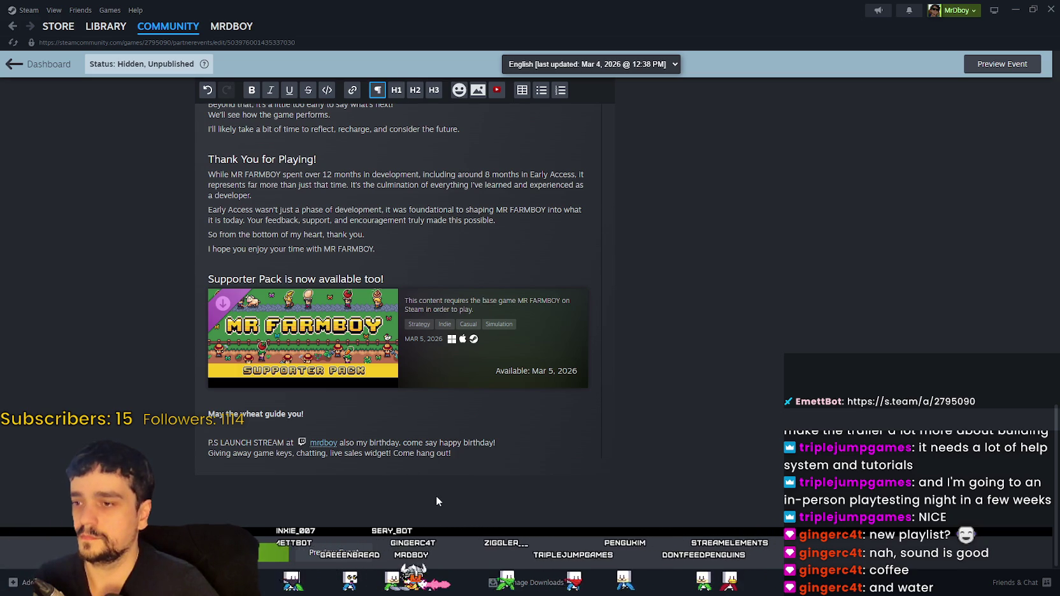
Change the P.S. line's ending to 'live sales widget and more!' and save the event with Ctrl+S
{"action": "key", "text": "BackSpace"}
{"action": "type", "text": "and more"}
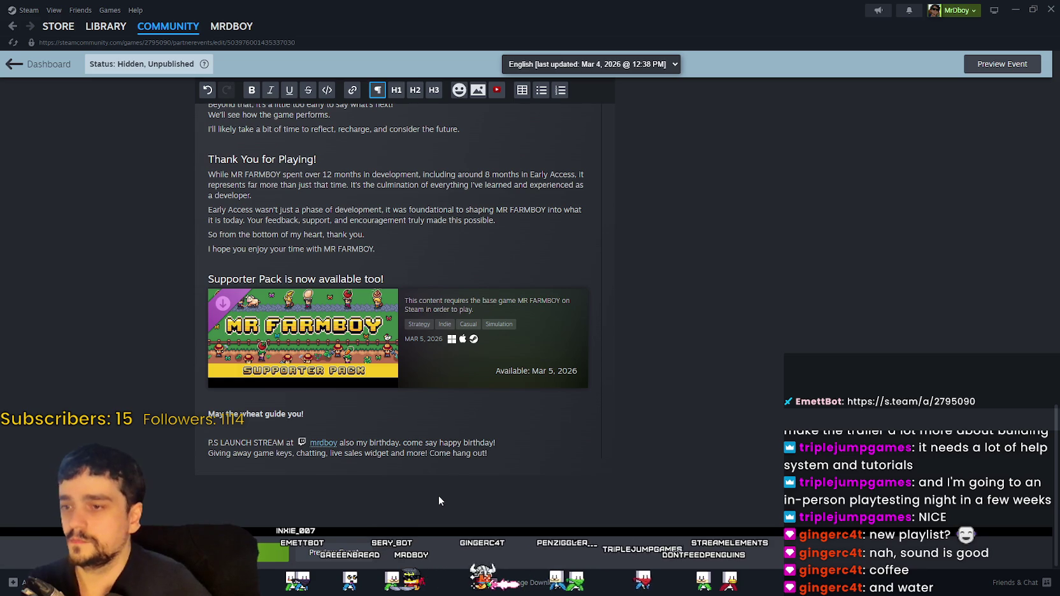
{"action": "scroll", "coordinate": [678, 481], "scroll_direction": "up", "scroll_amount": 4}
{"action": "scroll", "coordinate": [677, 485], "scroll_direction": "down", "scroll_amount": 4}
{"action": "key", "text": "ctrl+s"}
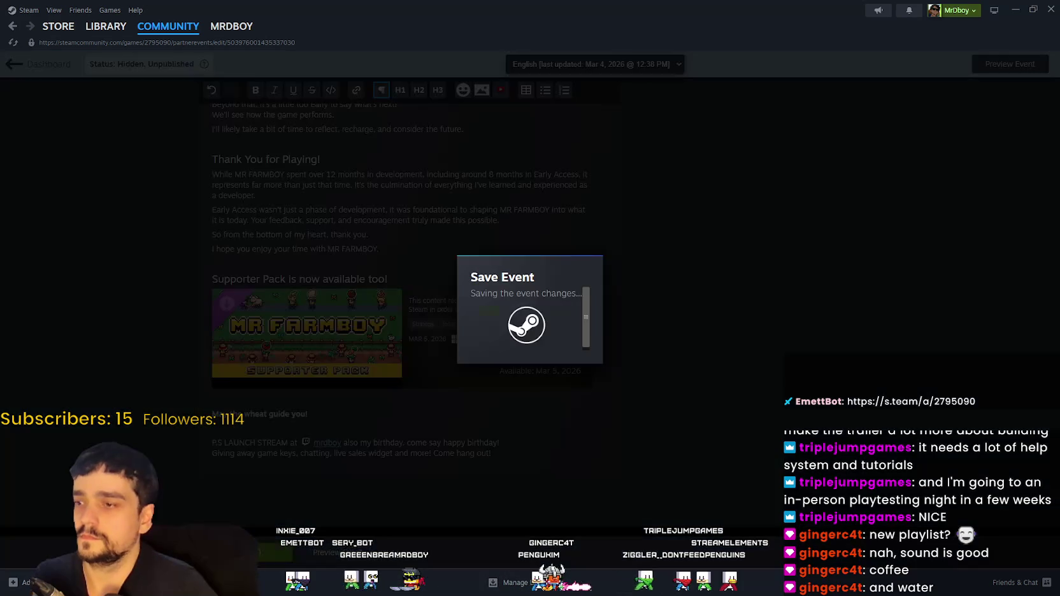
{"action": "scroll", "coordinate": [644, 431], "scroll_direction": "up", "scroll_amount": 12}
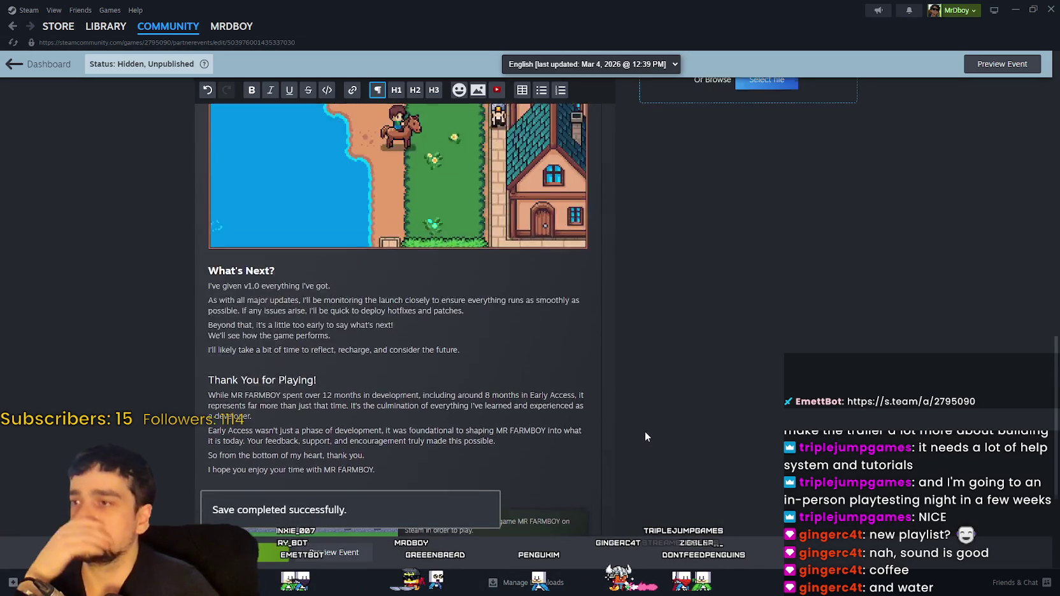
{"action": "scroll", "coordinate": [642, 434], "scroll_direction": "up", "scroll_amount": 3}
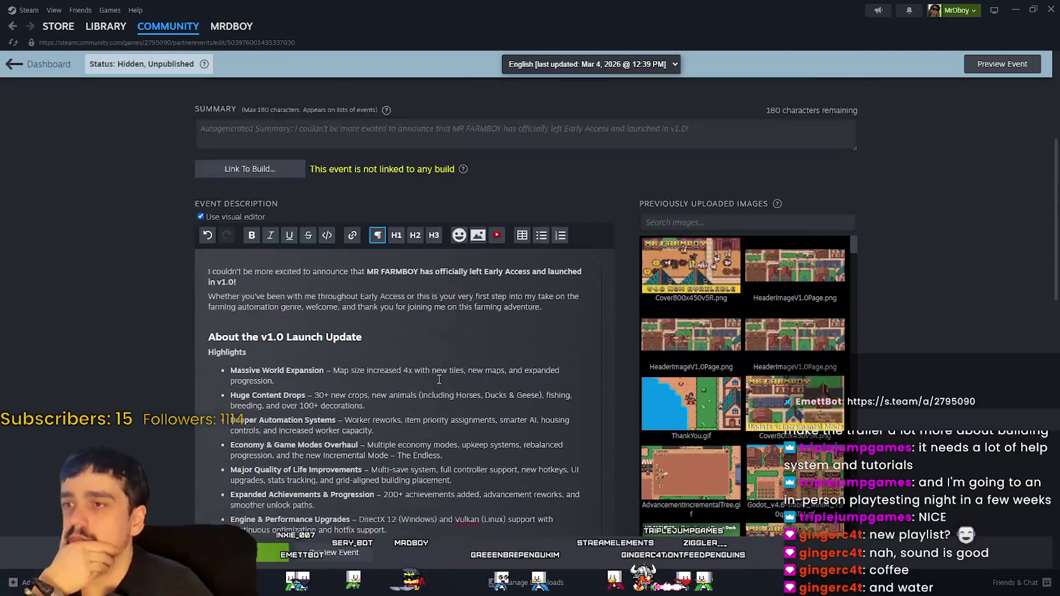
{"action": "scroll", "coordinate": [437, 381], "scroll_direction": "down", "scroll_amount": 1}
{"action": "scroll", "coordinate": [437, 380], "scroll_direction": "down", "scroll_amount": 1}
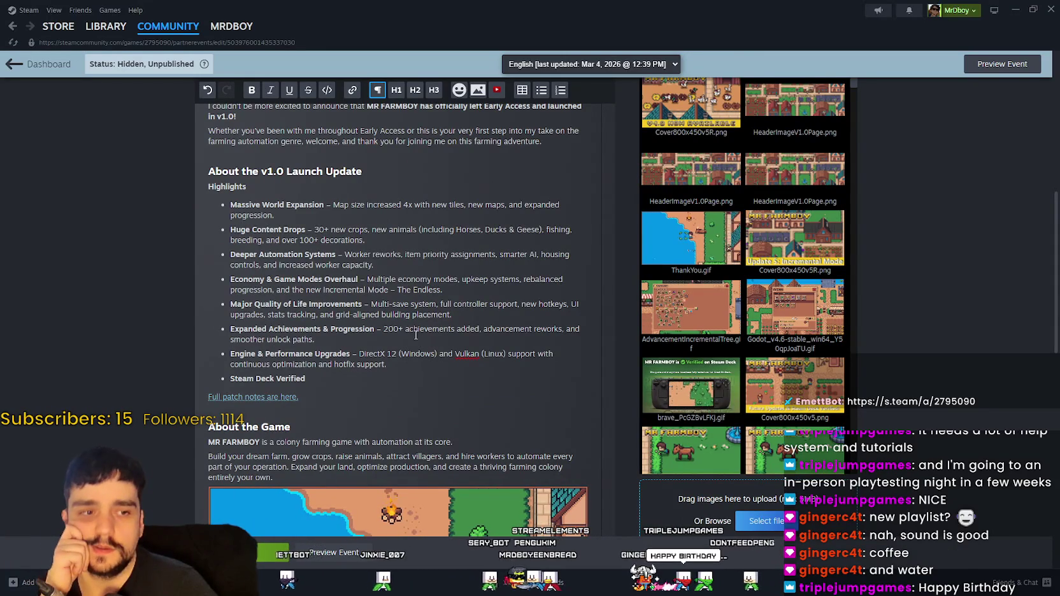
{"action": "scroll", "coordinate": [427, 337], "scroll_direction": "up", "scroll_amount": 1}
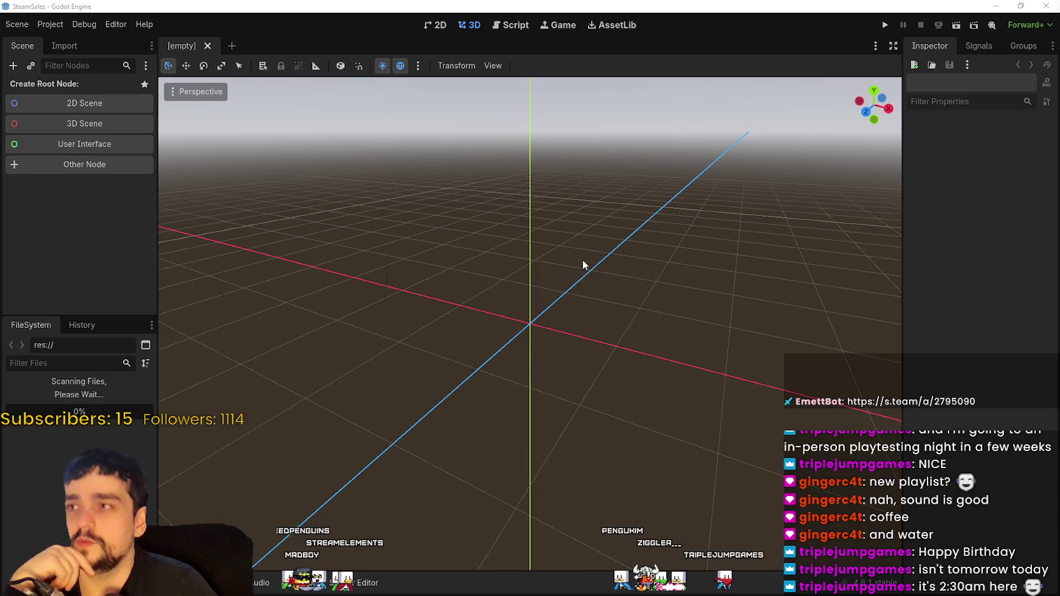
Select the Goal 100,000, 20,000, 10,000 and 500 labels on the sales-goals canvas
{"action": "scroll", "coordinate": [704, 355], "scroll_direction": "up", "scroll_amount": 1}
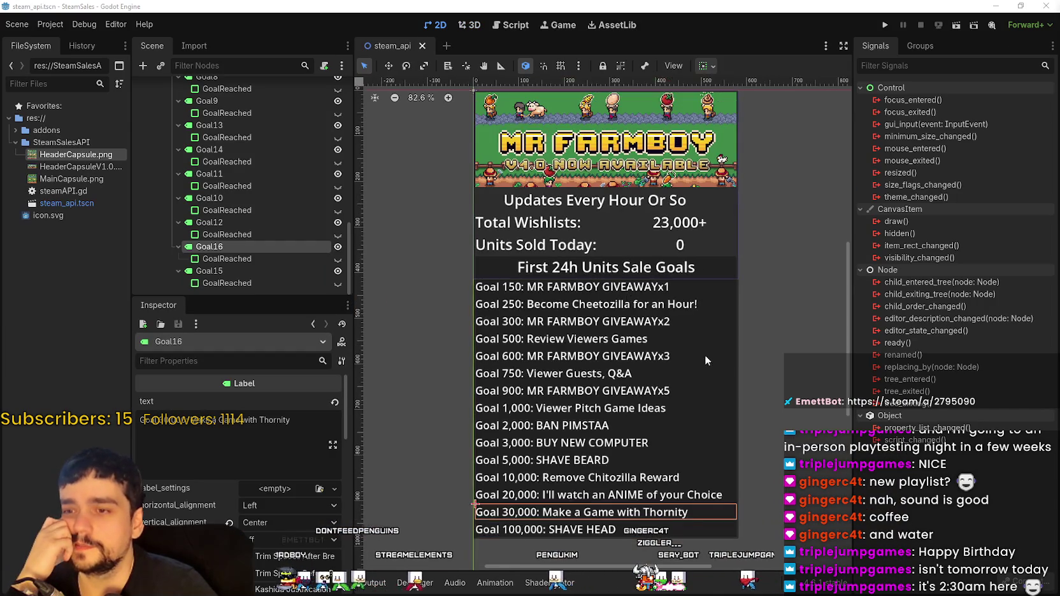
{"action": "scroll", "coordinate": [704, 370], "scroll_direction": "up", "scroll_amount": 3}
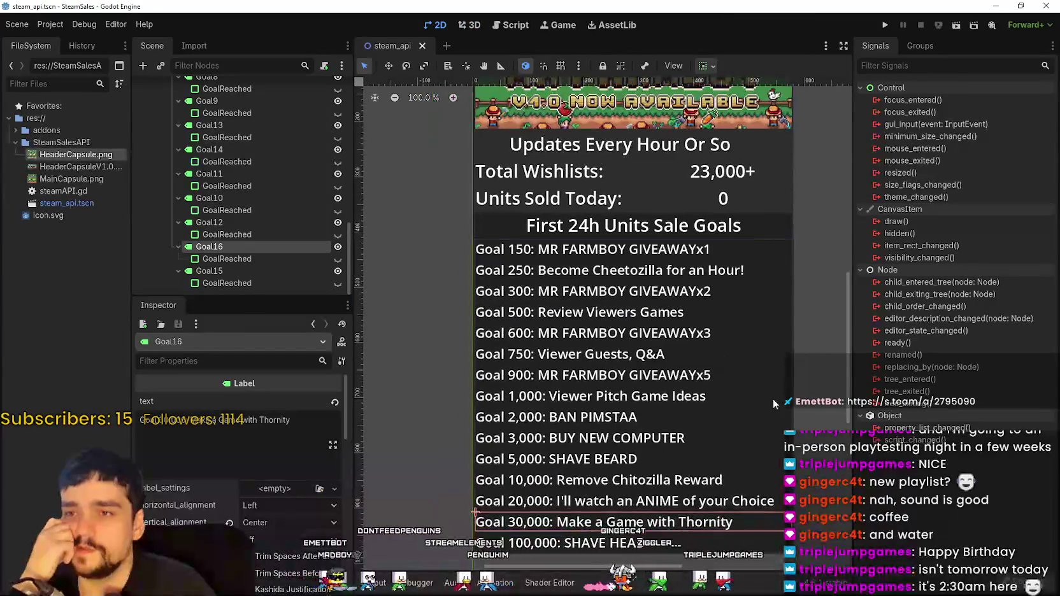
{"action": "scroll", "coordinate": [736, 361], "scroll_direction": "down", "scroll_amount": 3}
{"action": "left_click", "coordinate": [617, 514]}
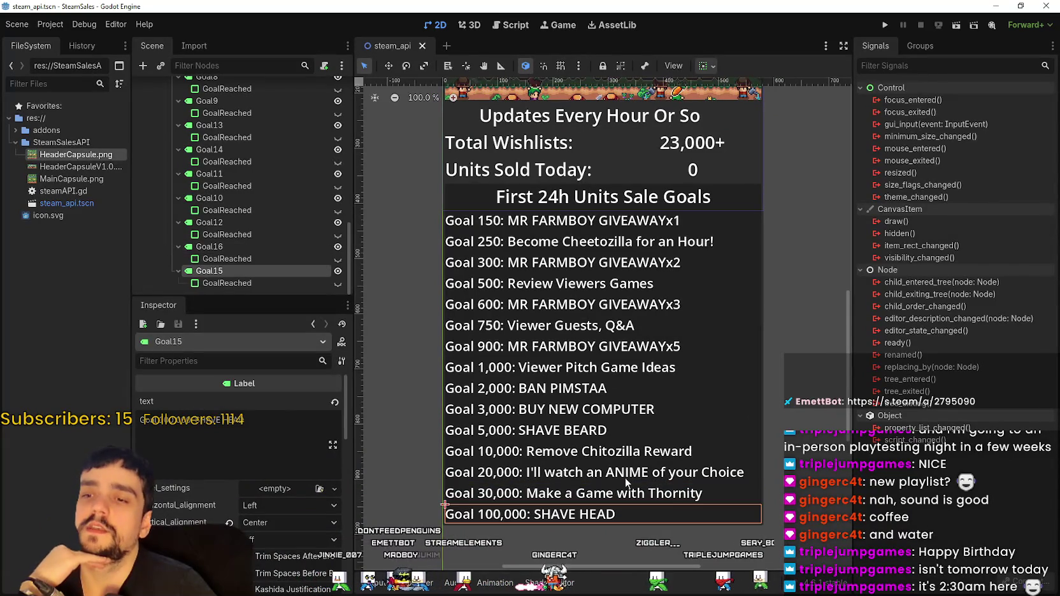
{"action": "left_click", "coordinate": [625, 474]}
{"action": "left_click", "coordinate": [599, 451]}
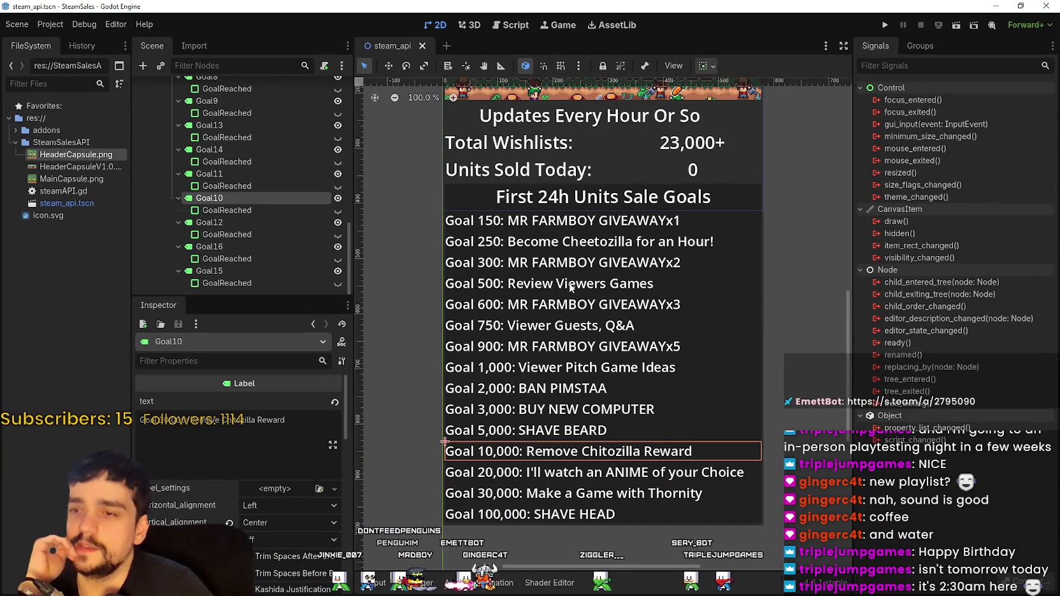
{"action": "left_click", "coordinate": [574, 283]}
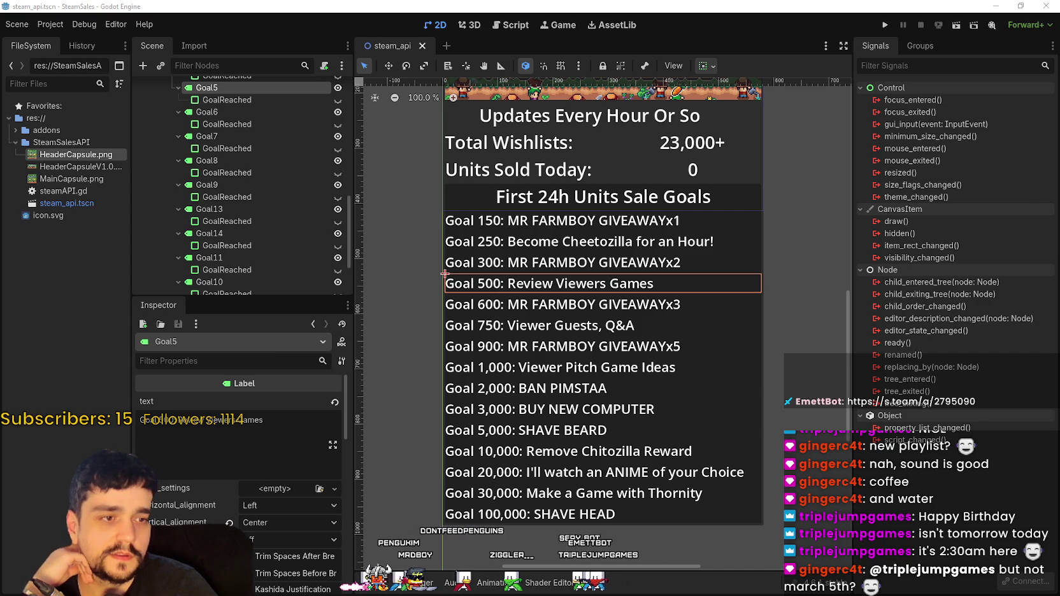
Move the LaunchPredictions.txt notes window over the Godot editor
{"action": "mouse_move", "coordinate": [1058, 38]}
{"action": "left_mouse_down"}
{"action": "mouse_move", "coordinate": [408, 35]}
{"action": "mouse_move", "coordinate": [418, 40]}
{"action": "left_mouse_up"}
{"action": "scroll", "coordinate": [435, 291], "scroll_direction": "down", "scroll_amount": 1}
{"action": "scroll", "coordinate": [388, 145], "scroll_direction": "up", "scroll_amount": 1}
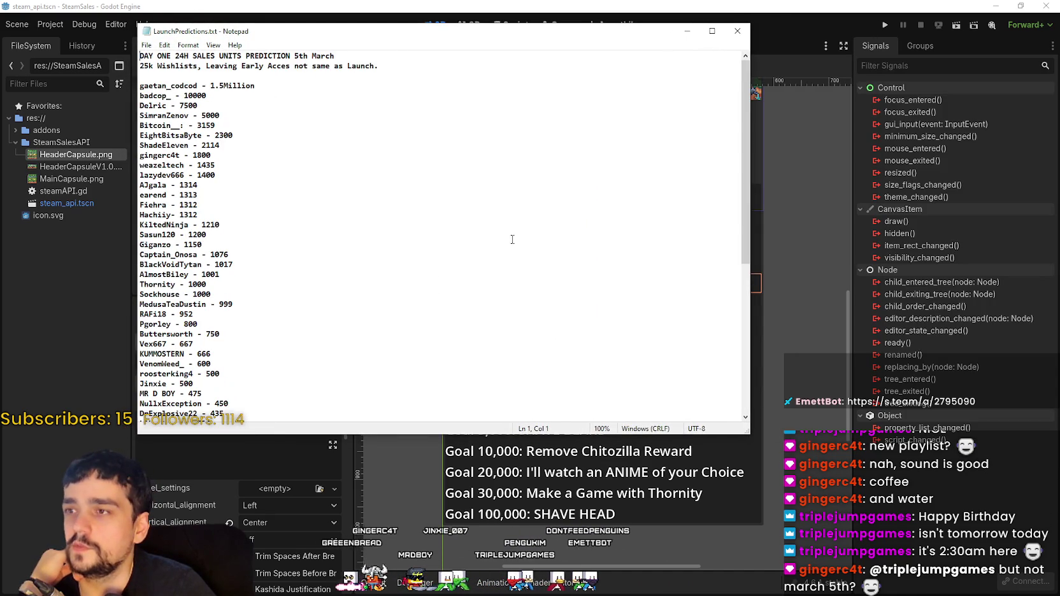
{"action": "mouse_move", "coordinate": [746, 433]}
{"action": "left_mouse_down"}
{"action": "mouse_move", "coordinate": [637, 563]}
{"action": "mouse_move", "coordinate": [370, 563]}
{"action": "mouse_move", "coordinate": [396, 563]}
{"action": "left_mouse_up"}
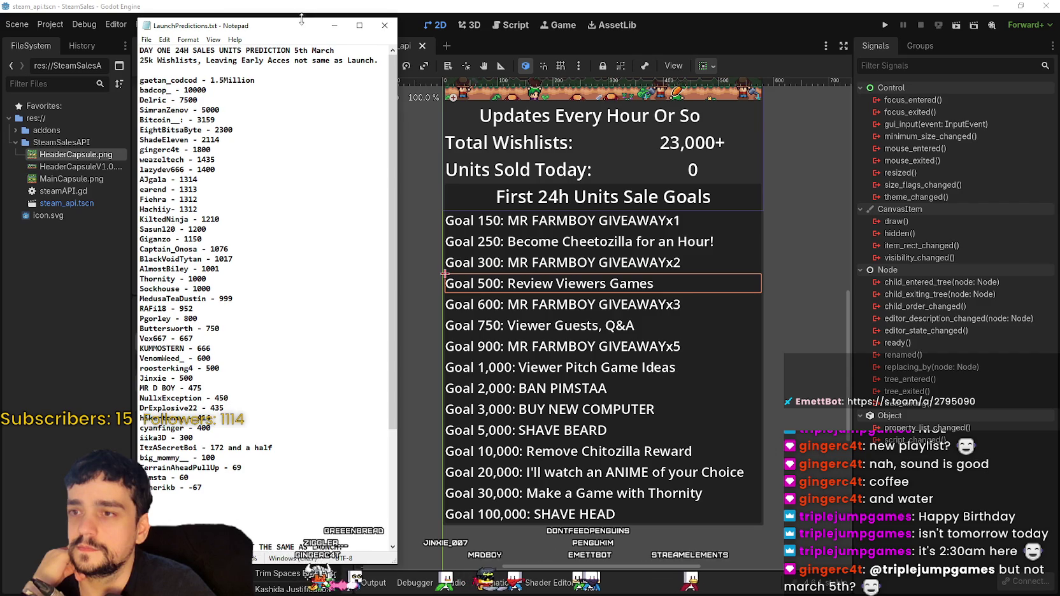
{"action": "left_click_drag", "start_coordinate": [232, 24], "coordinate": [279, 16]}
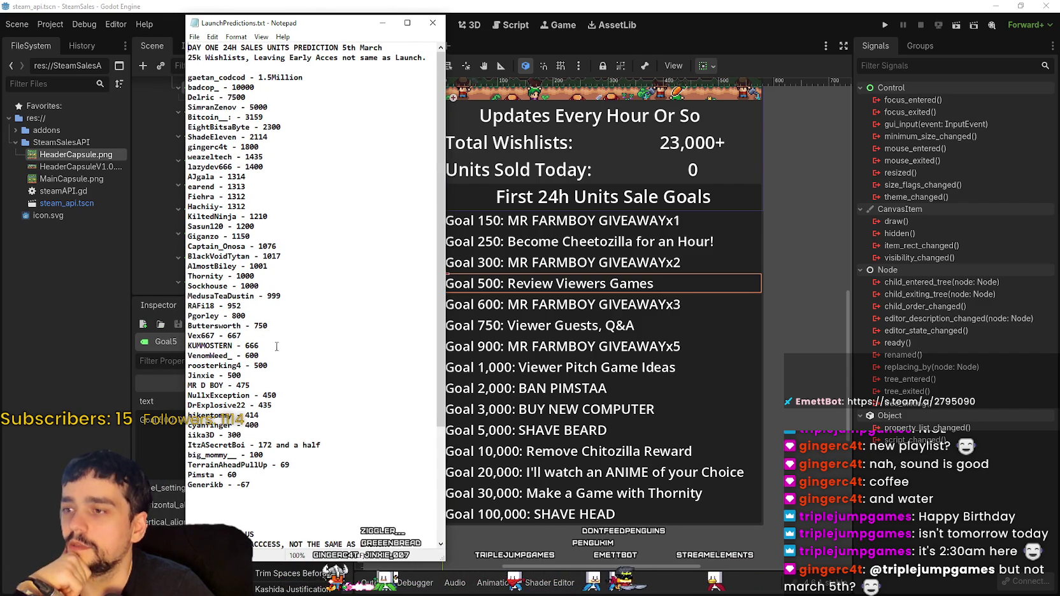
{"action": "mouse_move", "coordinate": [285, 387]}
{"action": "left_mouse_down"}
{"action": "mouse_move", "coordinate": [179, 365]}
{"action": "mouse_move", "coordinate": [158, 381]}
{"action": "left_mouse_up"}
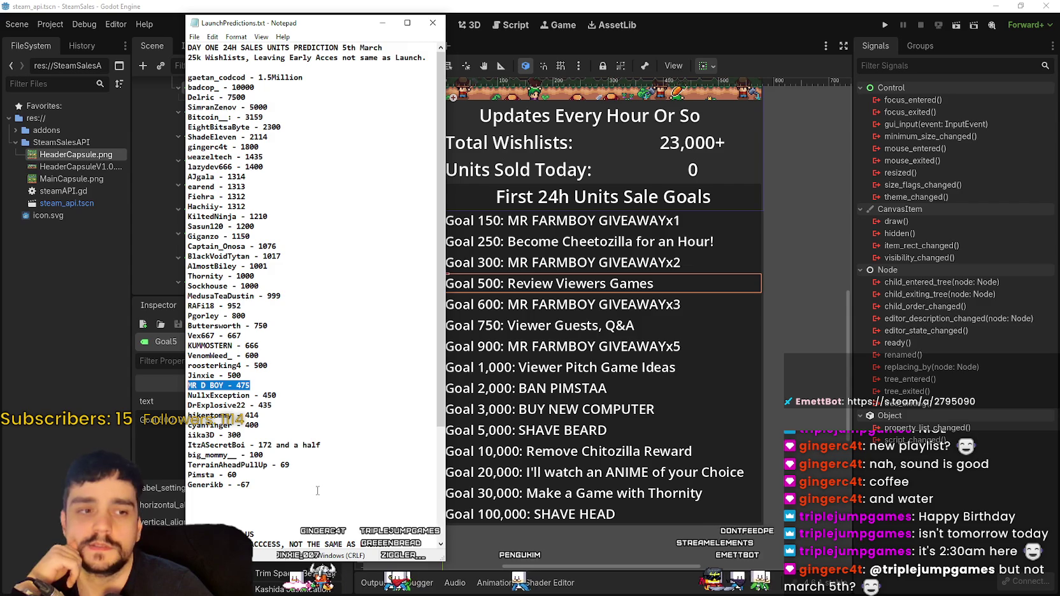
{"action": "scroll", "coordinate": [263, 324], "scroll_direction": "down", "scroll_amount": 1}
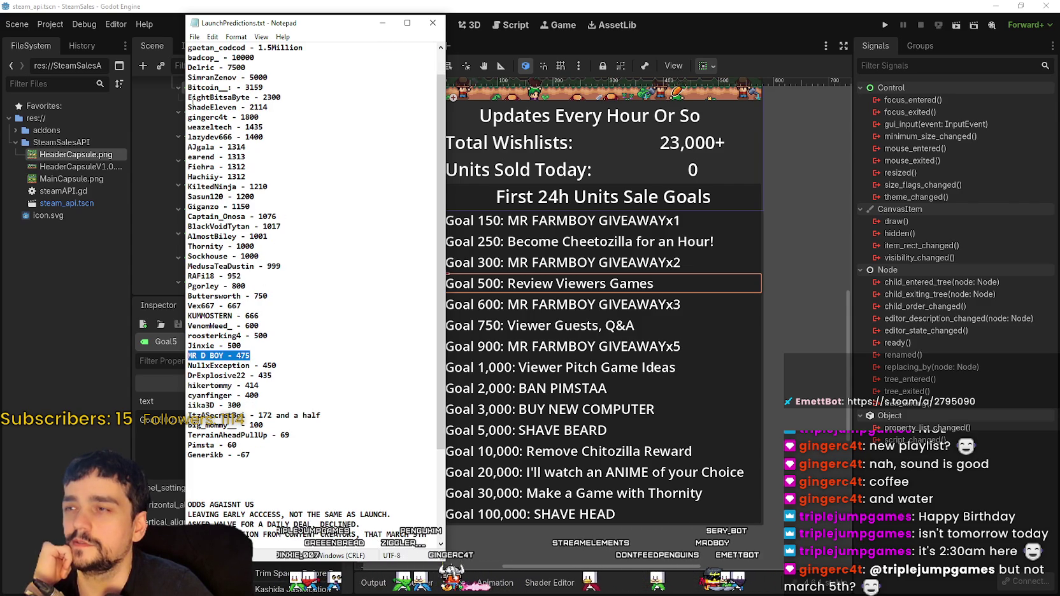
{"action": "scroll", "coordinate": [294, 117], "scroll_direction": "up", "scroll_amount": 1}
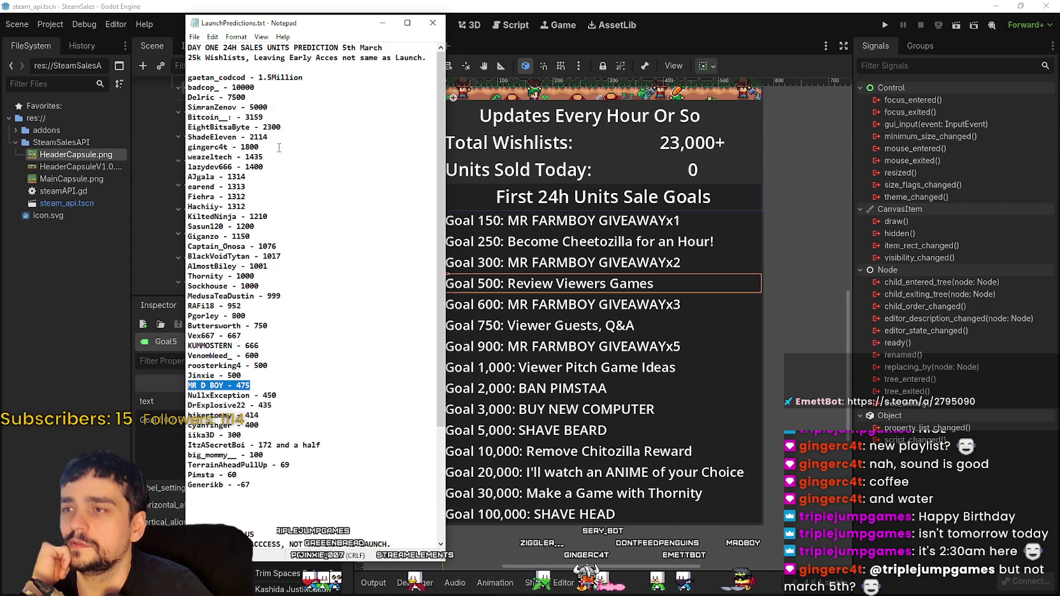
{"action": "left_click_drag", "start_coordinate": [279, 148], "coordinate": [164, 145]}
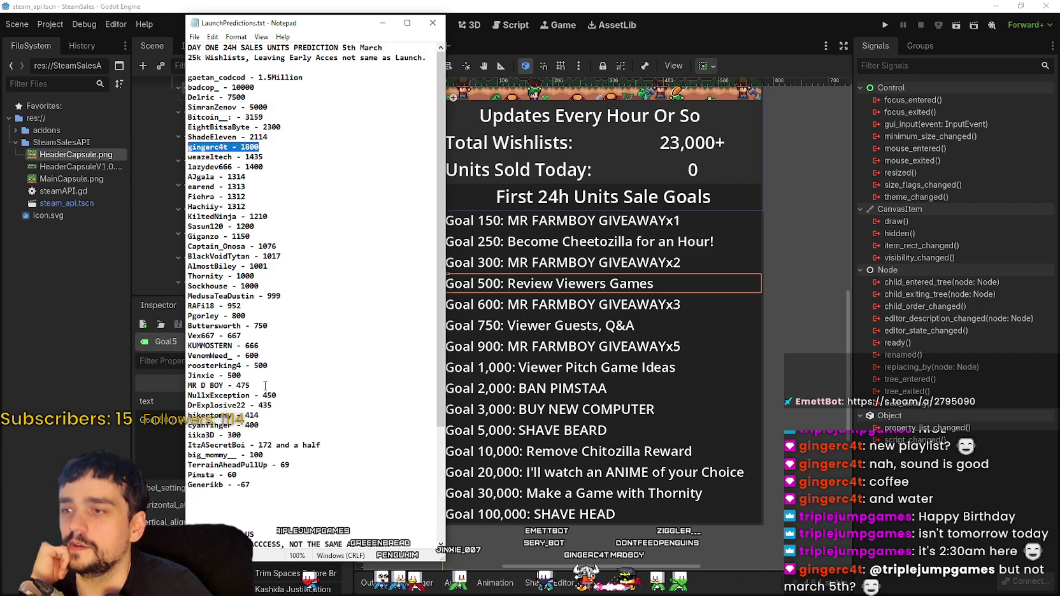
{"action": "left_click_drag", "start_coordinate": [265, 385], "coordinate": [208, 386]}
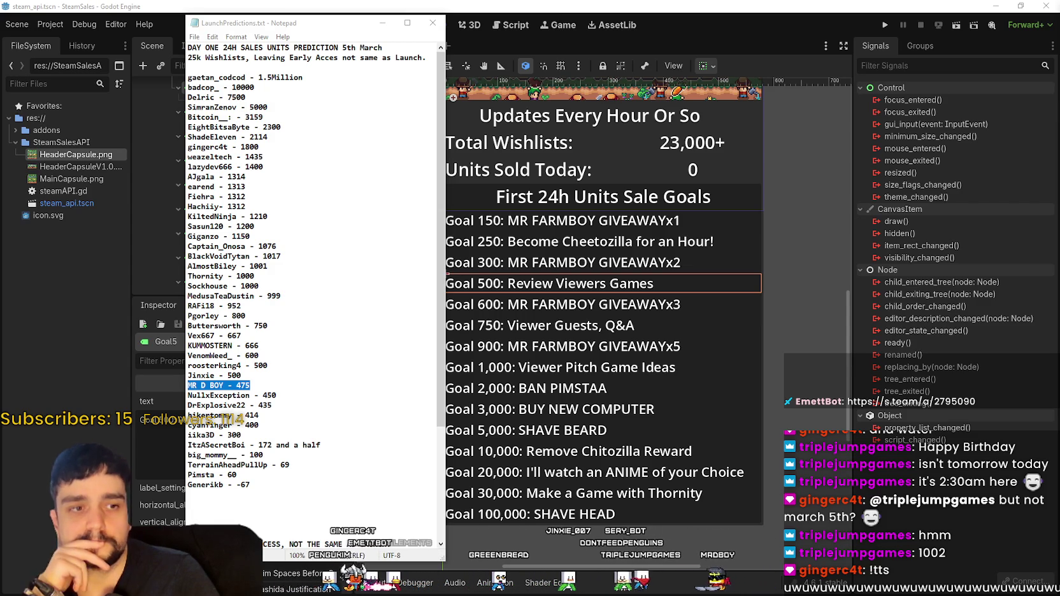
Add a new 1002 prediction line below the 1017 entry and save the predictions file
{"action": "left_click", "coordinate": [291, 271]}
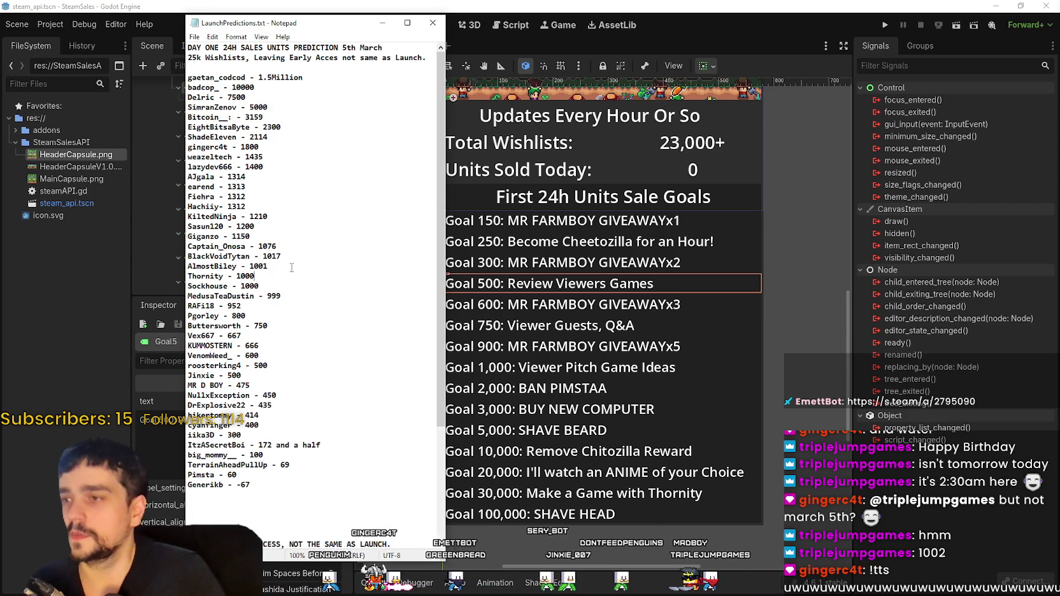
{"action": "left_click", "coordinate": [375, 253]}
{"action": "key", "text": "Return"}
{"action": "type", "text": "triplejumpgames - 1002"}
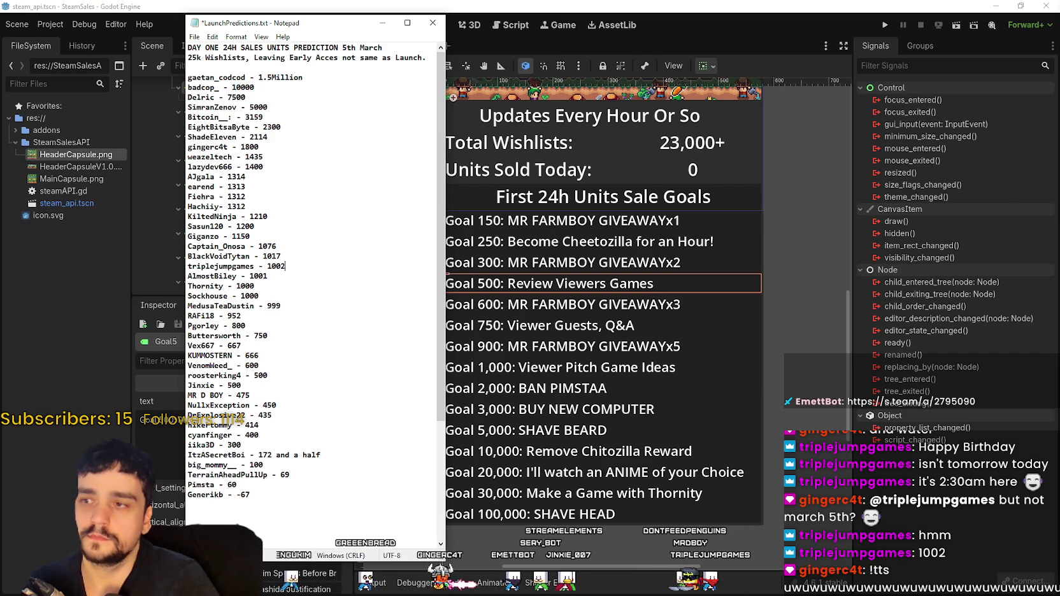
{"action": "key", "text": "ctrl+s"}
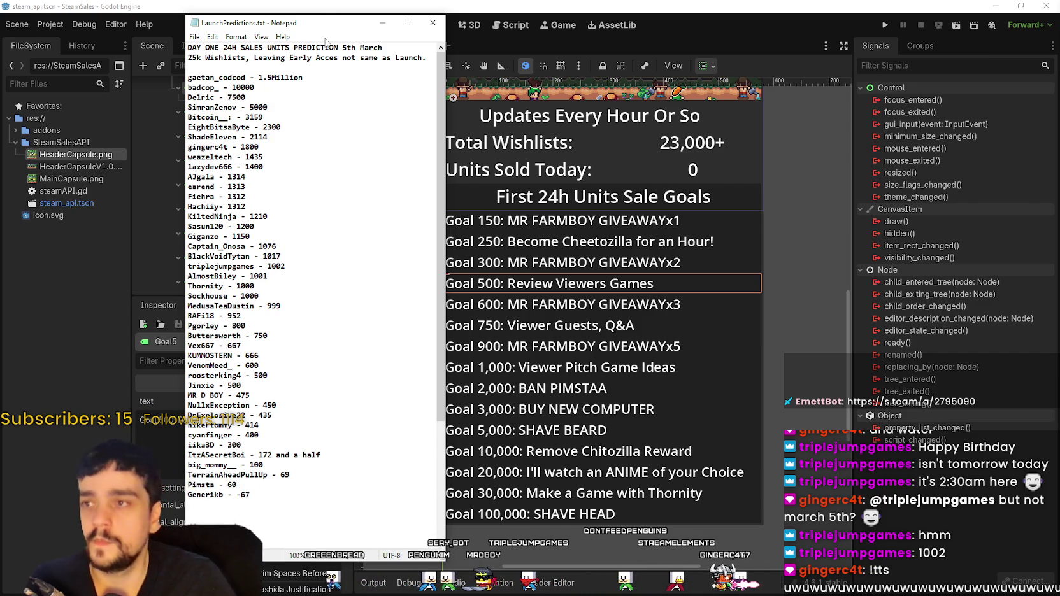
Minimise the notes, glance over the Steam event page, then return to the Godot editor
{"action": "left_click", "coordinate": [382, 23]}
{"action": "left_click", "coordinate": [987, 6]}
{"action": "scroll", "coordinate": [453, 458], "scroll_direction": "down", "scroll_amount": 3}
{"action": "scroll", "coordinate": [452, 458], "scroll_direction": "down", "scroll_amount": 6}
{"action": "key", "text": "alt+Tab"}
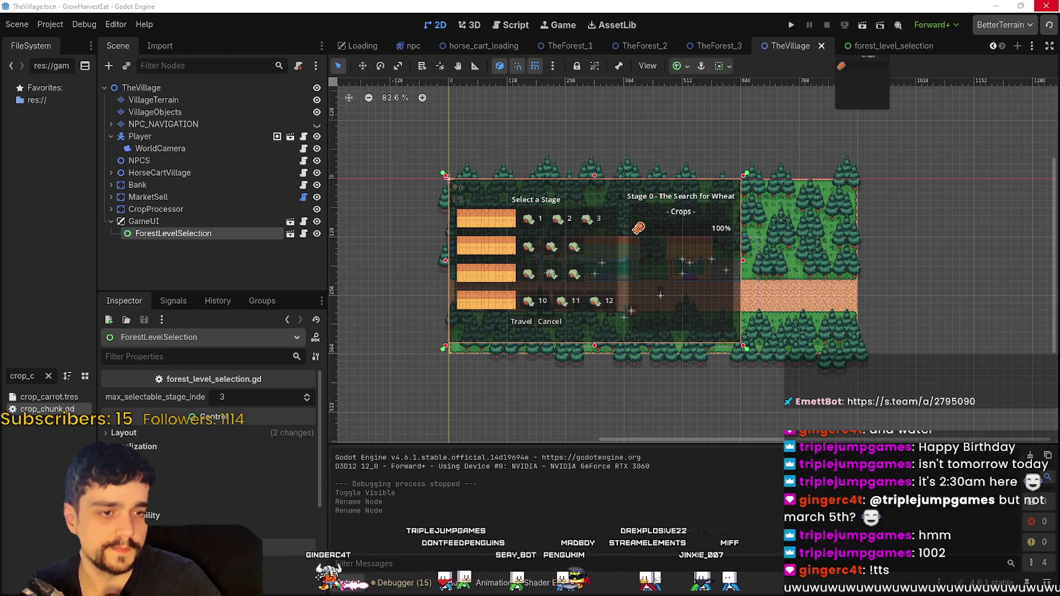
Switch from the Godot editor to the Steam event editor with Alt+Tab
{"action": "key", "text": "alt+Tab"}
Position the Steam event editor over the Godot editor and scroll through the launch description
{"action": "left_click_drag", "start_coordinate": [922, 51], "coordinate": [743, 31]}
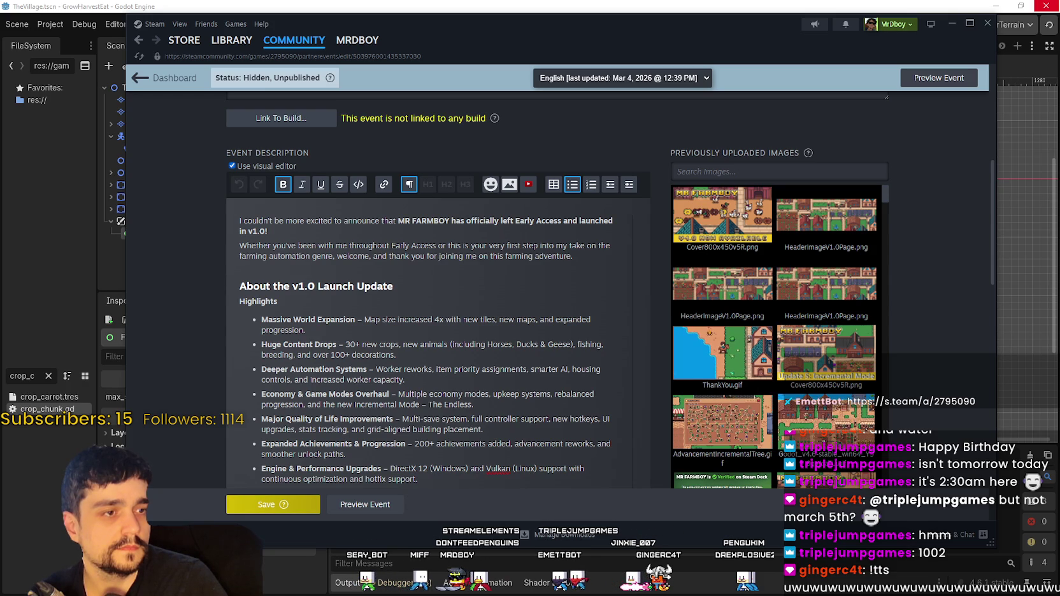
{"action": "scroll", "coordinate": [752, 361], "scroll_direction": "down", "scroll_amount": 3}
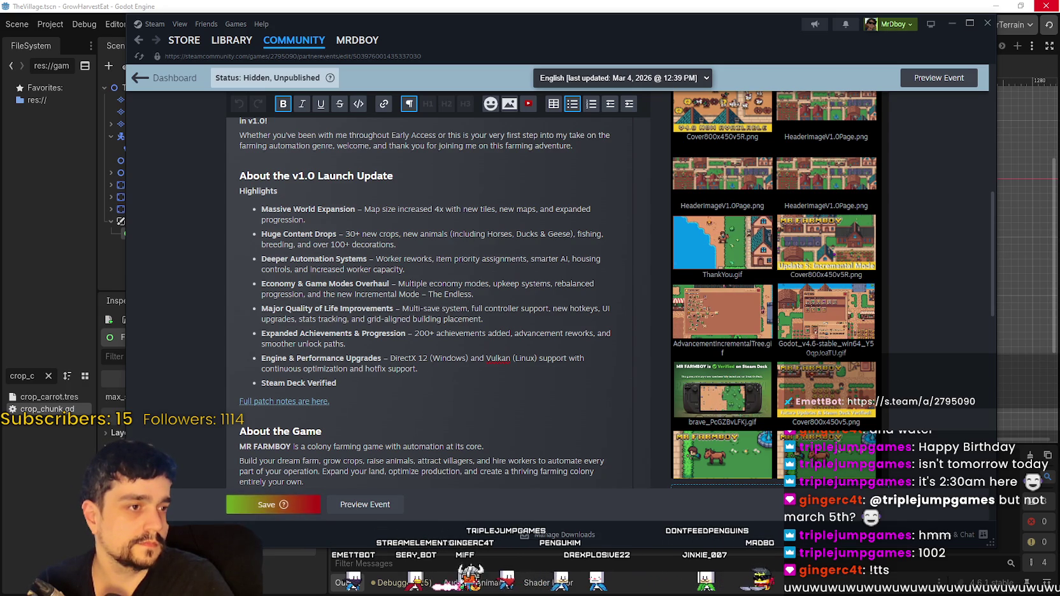
{"action": "left_click_drag", "start_coordinate": [772, 320], "coordinate": [467, 357]}
{"action": "scroll", "coordinate": [282, 226], "scroll_direction": "down", "scroll_amount": 5}
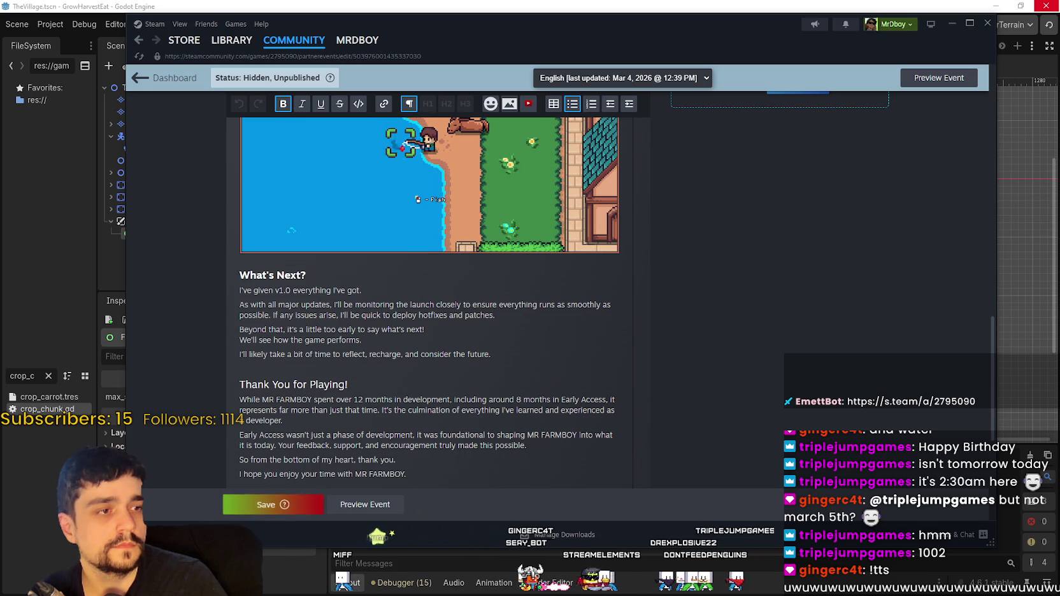
{"action": "scroll", "coordinate": [492, 343], "scroll_direction": "down", "scroll_amount": 2}
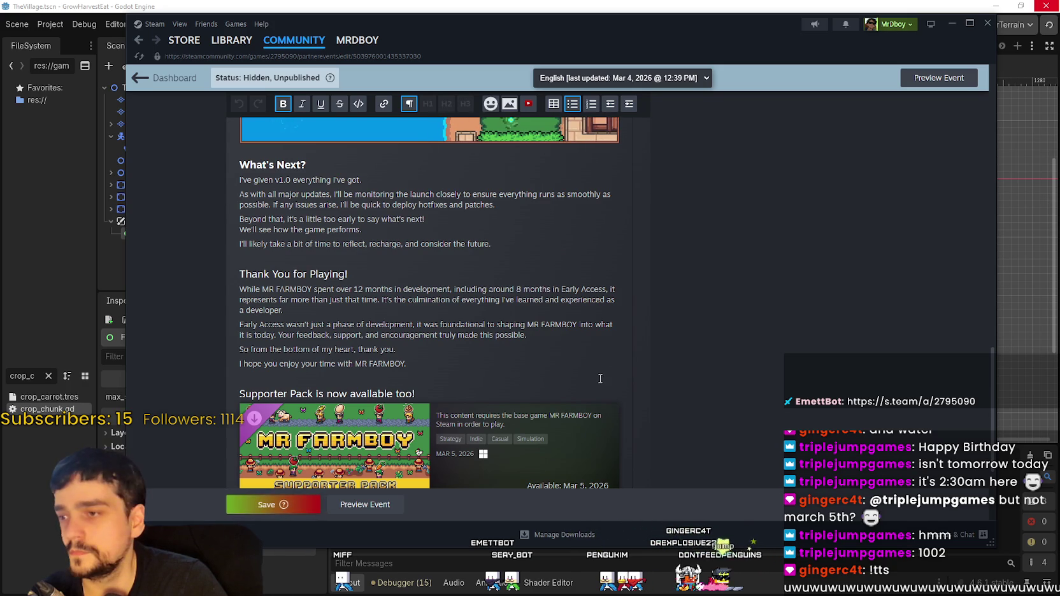
{"action": "scroll", "coordinate": [600, 378], "scroll_direction": "down", "scroll_amount": 2}
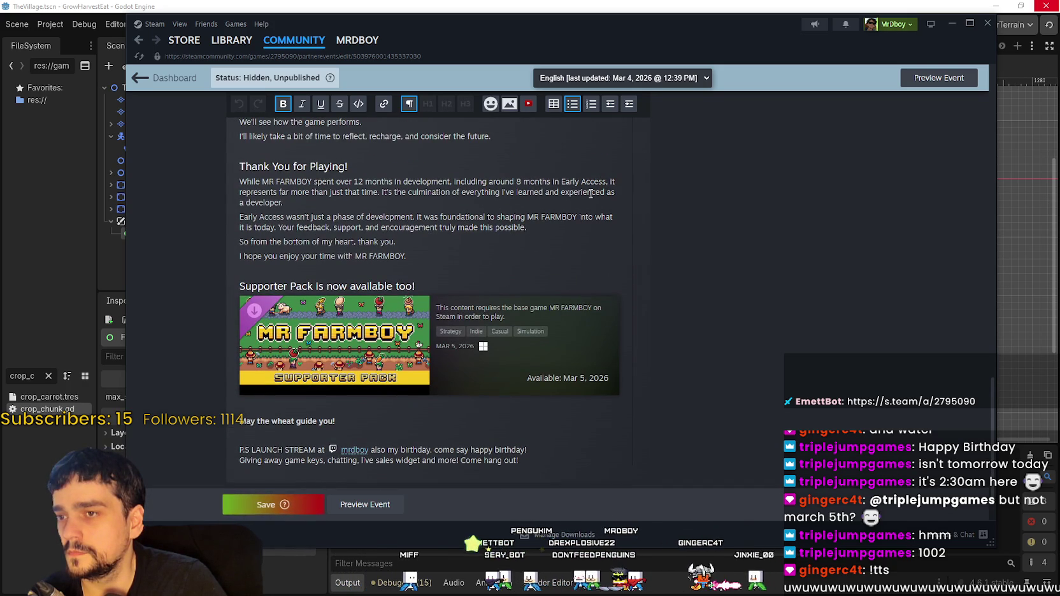
{"action": "scroll", "coordinate": [602, 187], "scroll_direction": "up", "scroll_amount": 1}
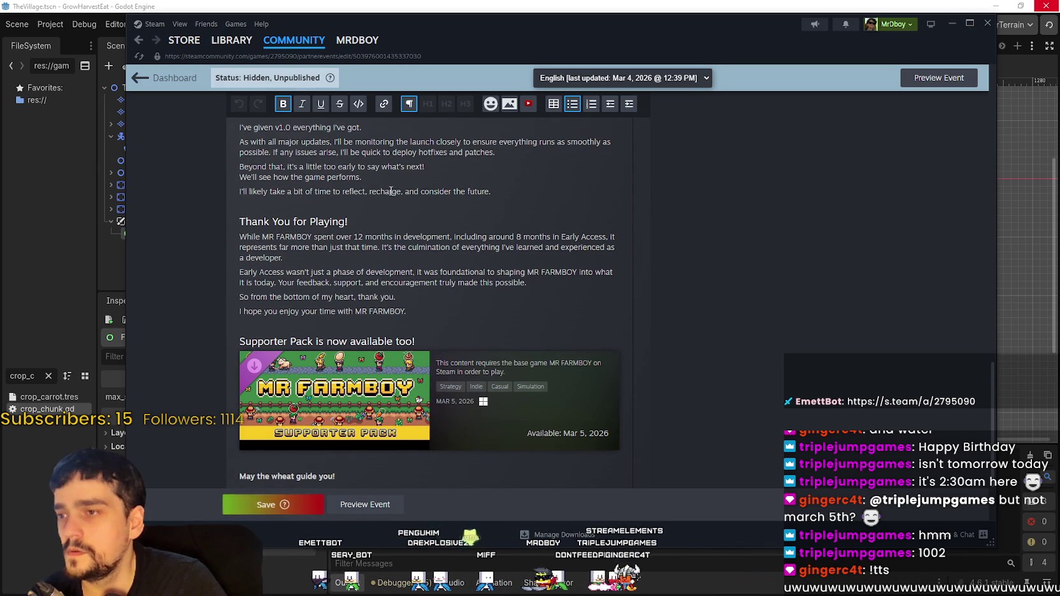
{"action": "left_click_drag", "start_coordinate": [385, 191], "coordinate": [467, 191]}
{"action": "left_click", "coordinate": [531, 258]}
{"action": "left_click", "coordinate": [312, 272]}
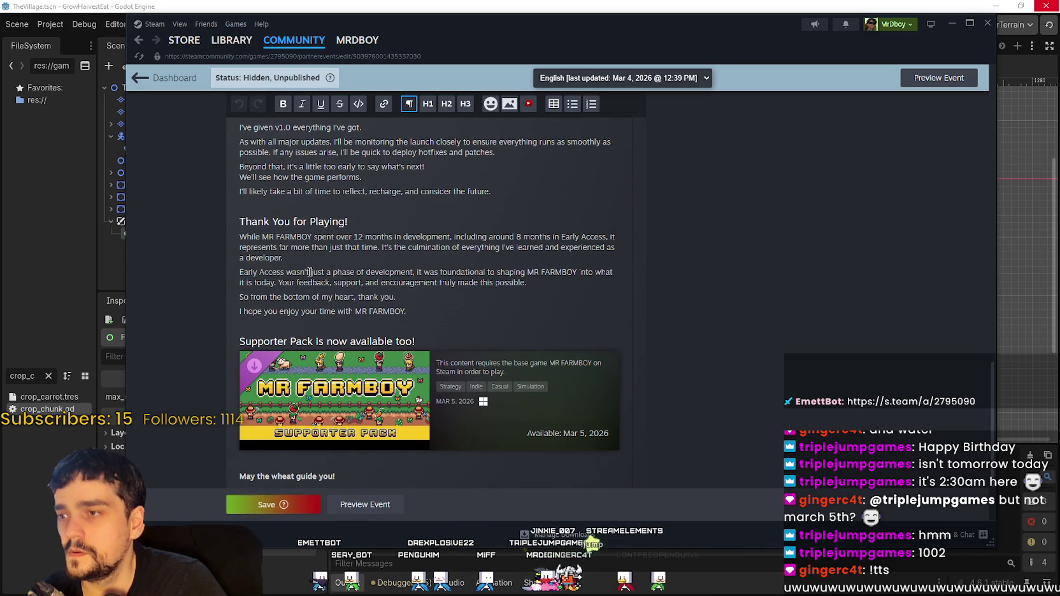
{"action": "mouse_move", "coordinate": [439, 283]}
{"action": "left_mouse_down"}
{"action": "mouse_move", "coordinate": [509, 282]}
{"action": "mouse_move", "coordinate": [282, 283]}
{"action": "left_mouse_up"}
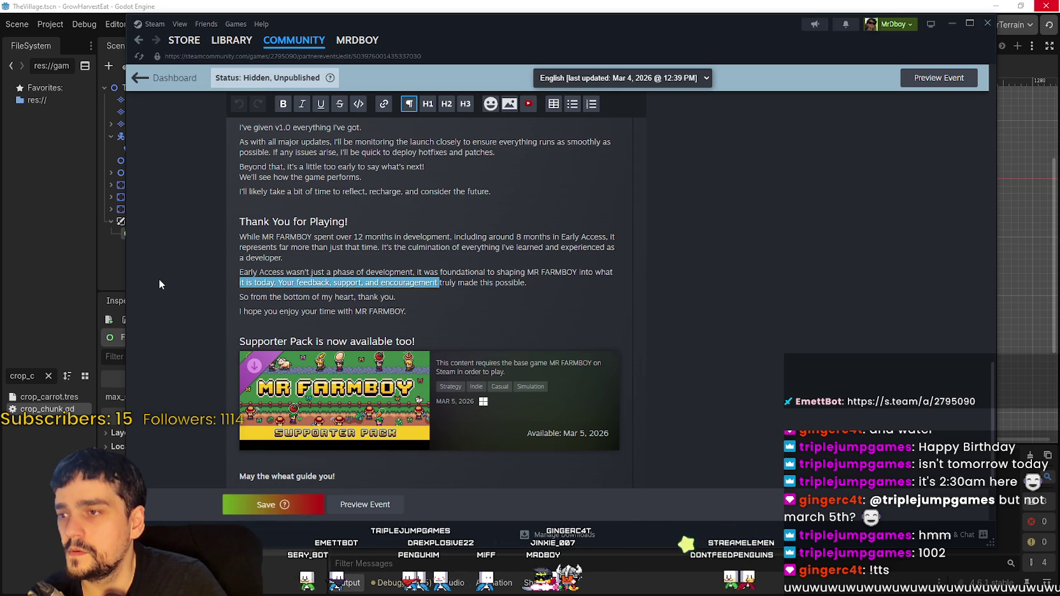
{"action": "left_click", "coordinate": [396, 297]}
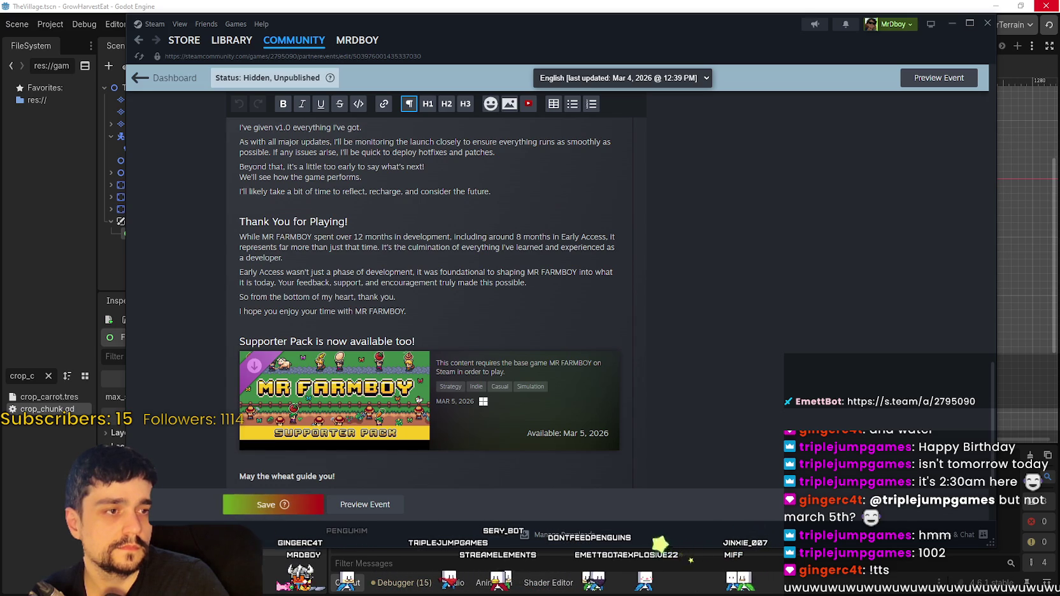
{"action": "scroll", "coordinate": [858, 341], "scroll_direction": "down", "scroll_amount": 2}
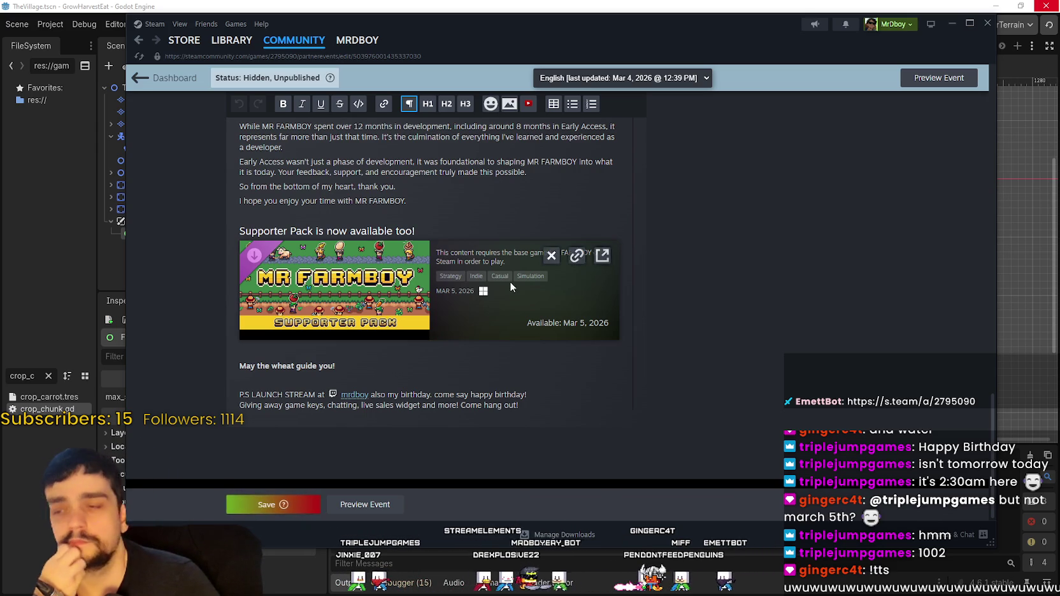
Replace the punctuation after 'birthday' in the P.S. line with a comma and save
{"action": "double_click", "coordinate": [432, 394]}
{"action": "type", "text": ","}
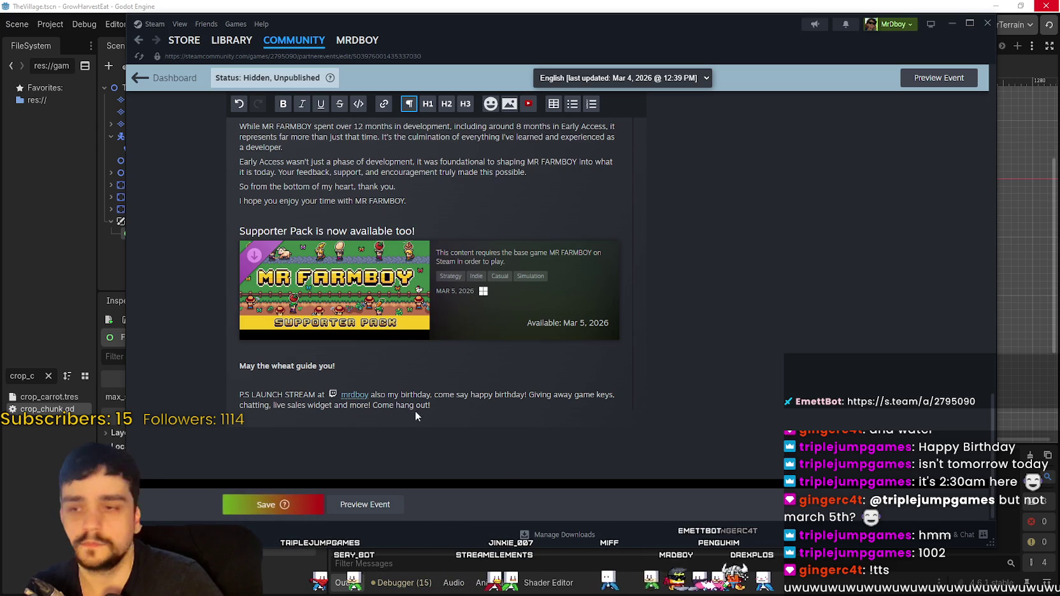
{"action": "key", "text": "ctrl+s"}
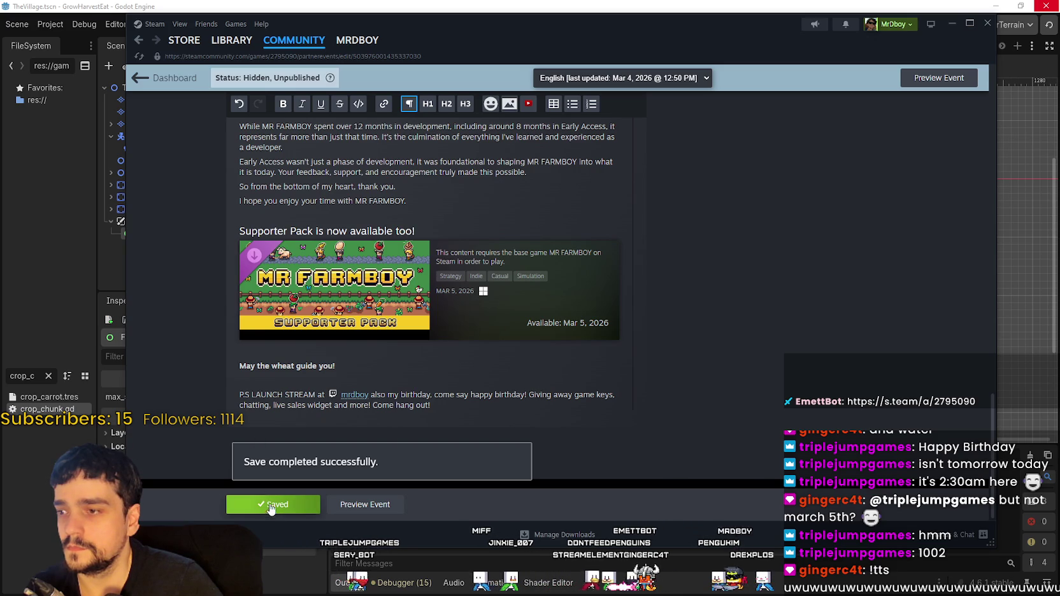
Put 'Giving away game keys' on its own line and save the event
{"action": "left_click", "coordinate": [530, 394]}
{"action": "key", "text": "shift+Return"}
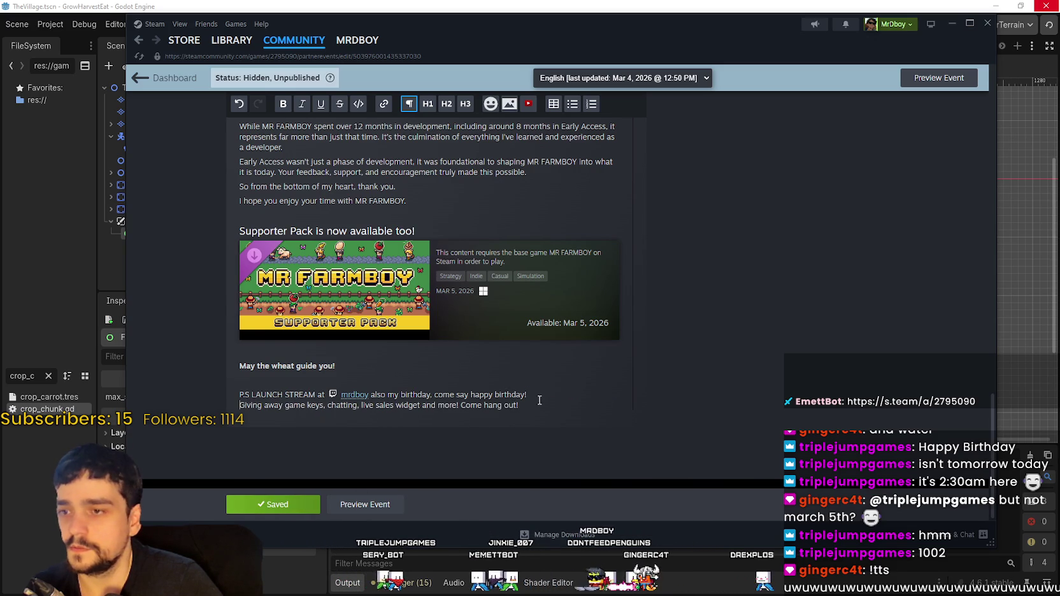
{"action": "left_click", "coordinate": [284, 504]}
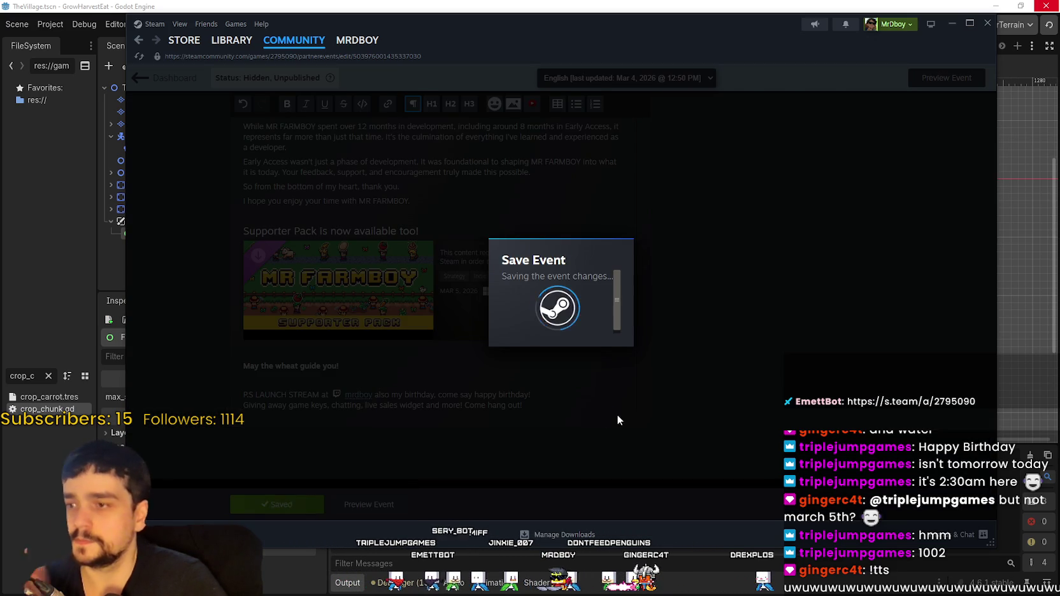
{"action": "scroll", "coordinate": [613, 410], "scroll_direction": "up", "scroll_amount": 15}
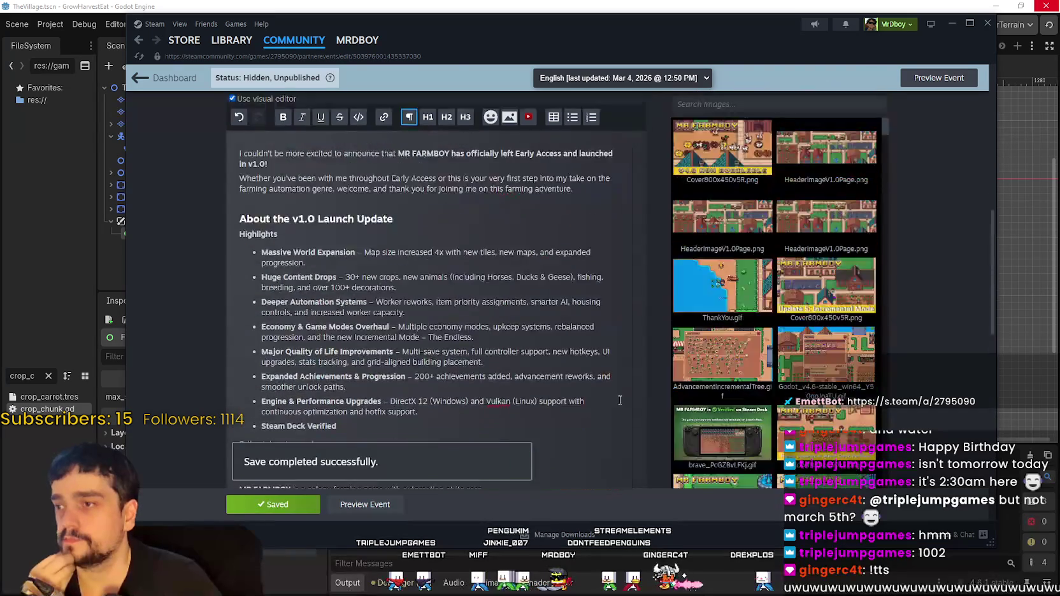
{"action": "scroll", "coordinate": [457, 396], "scroll_direction": "down", "scroll_amount": 3}
Preview the MR FARMBOY v1.0 event, scroll through it, then go back to Edit Event
{"action": "left_click", "coordinate": [364, 504]}
{"action": "scroll", "coordinate": [561, 298], "scroll_direction": "down", "scroll_amount": 15}
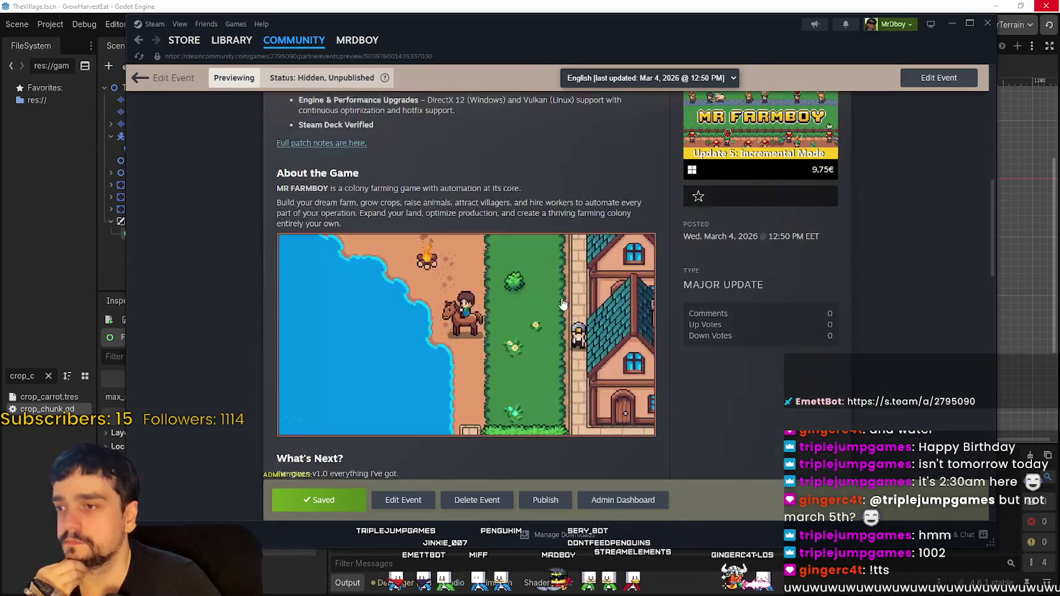
{"action": "scroll", "coordinate": [563, 304], "scroll_direction": "down", "scroll_amount": 3}
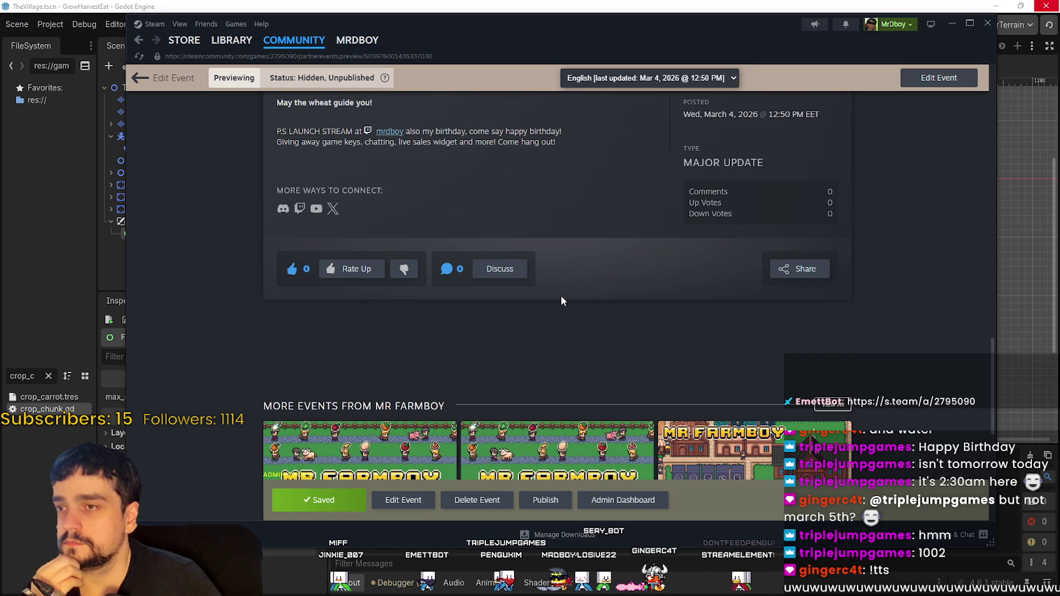
{"action": "scroll", "coordinate": [561, 301], "scroll_direction": "up", "scroll_amount": 2}
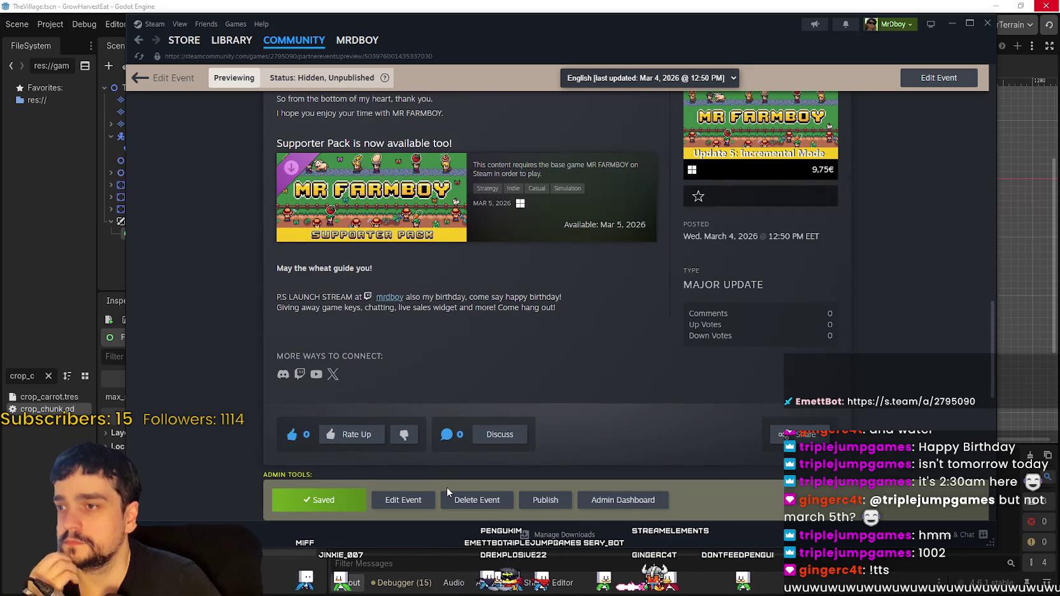
{"action": "left_click", "coordinate": [400, 500]}
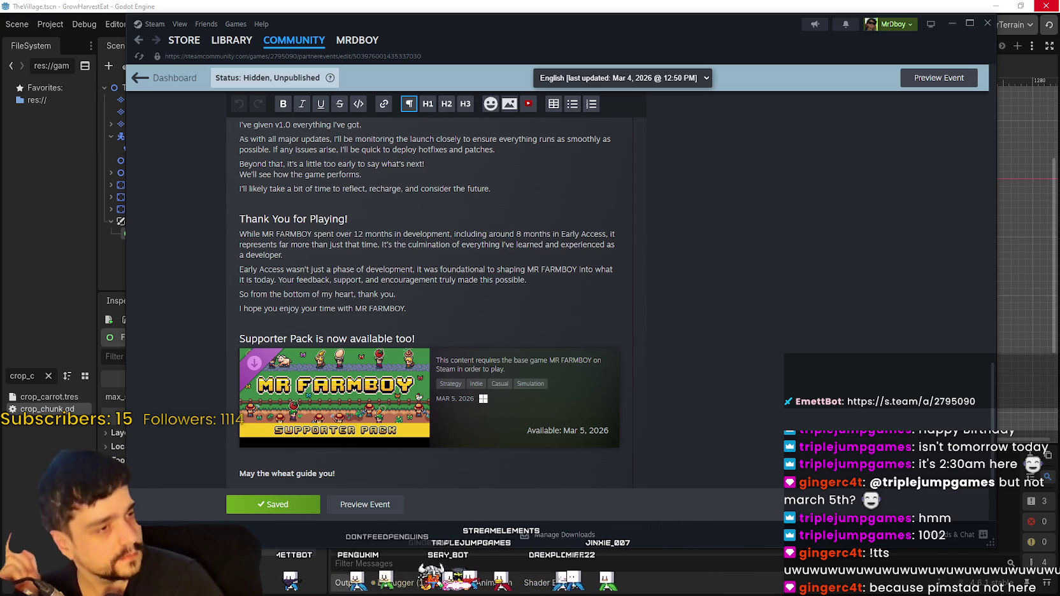
Set the event's language to Spanish - Spain, passing through Spanish - Latin America first
{"action": "scroll", "coordinate": [792, 278], "scroll_direction": "up", "scroll_amount": 15}
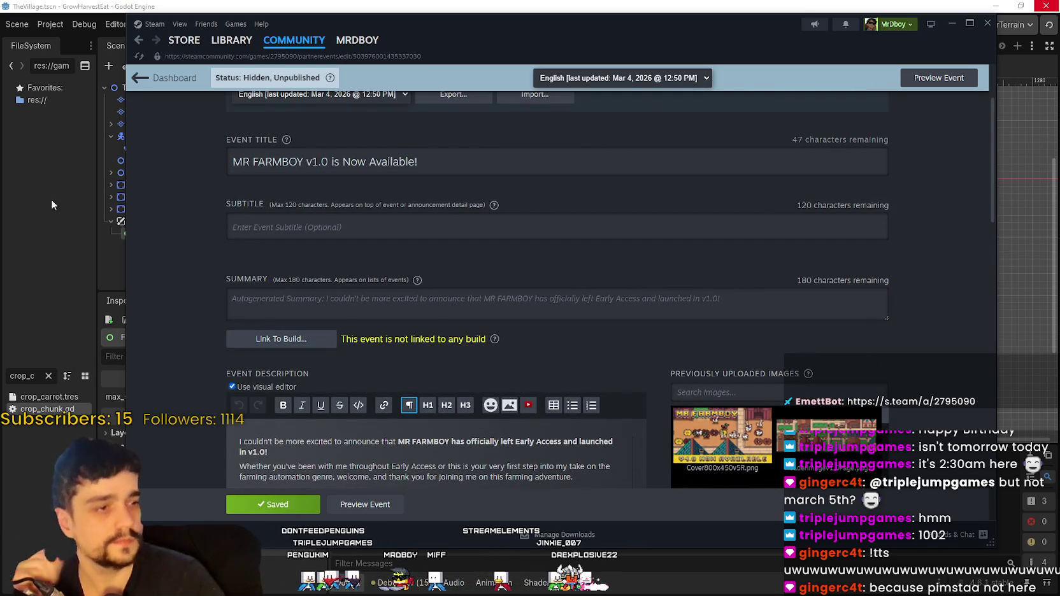
{"action": "scroll", "coordinate": [411, 245], "scroll_direction": "up", "scroll_amount": 3}
{"action": "left_click", "coordinate": [391, 204]}
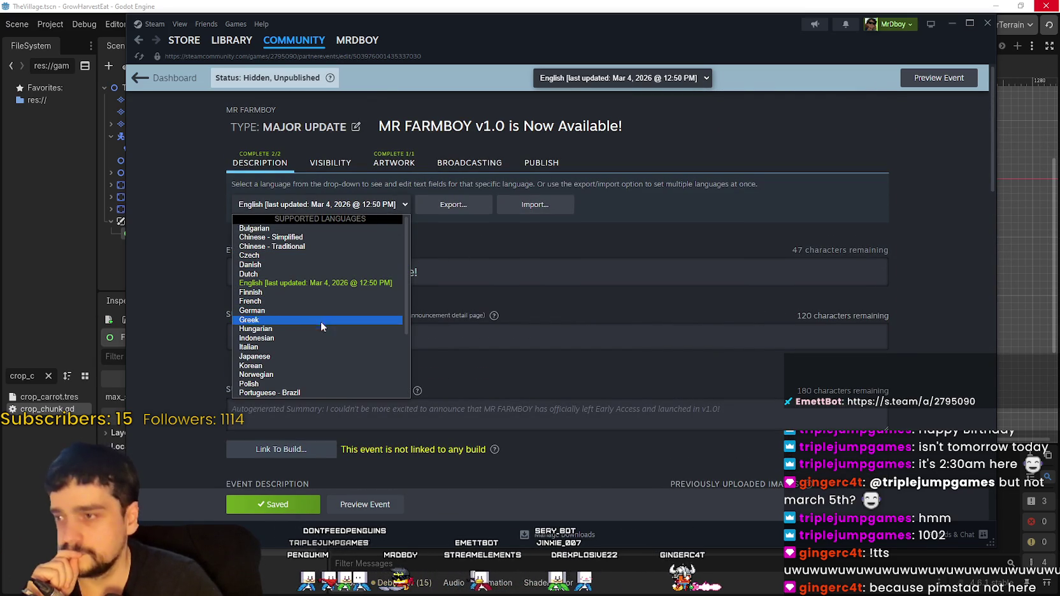
{"action": "scroll", "coordinate": [317, 333], "scroll_direction": "down", "scroll_amount": 3}
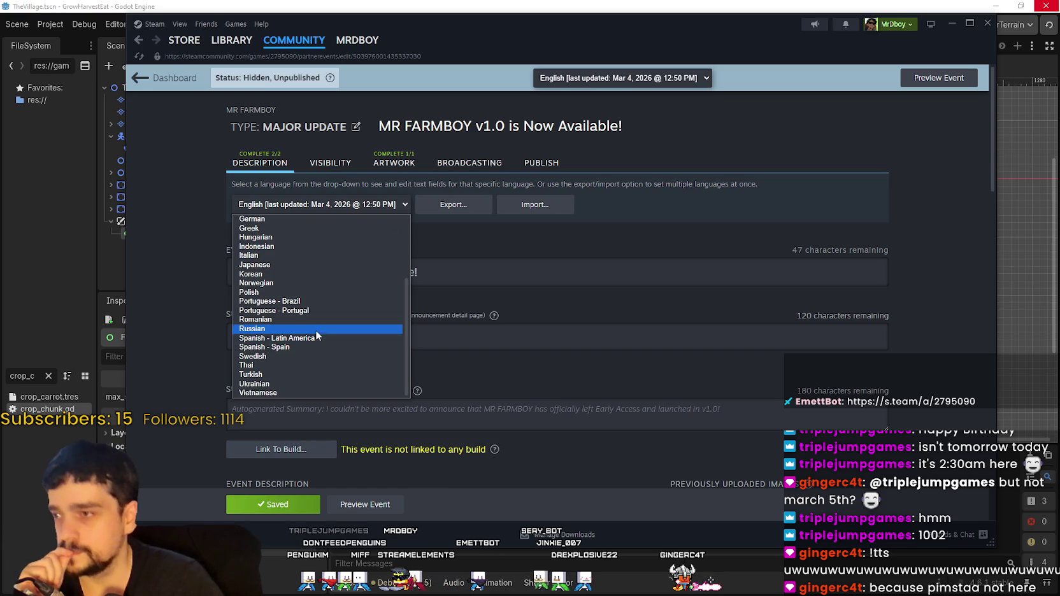
{"action": "left_click", "coordinate": [314, 339]}
{"action": "left_click", "coordinate": [289, 205]}
{"action": "scroll", "coordinate": [322, 344], "scroll_direction": "down", "scroll_amount": 2}
{"action": "left_click", "coordinate": [314, 356]}
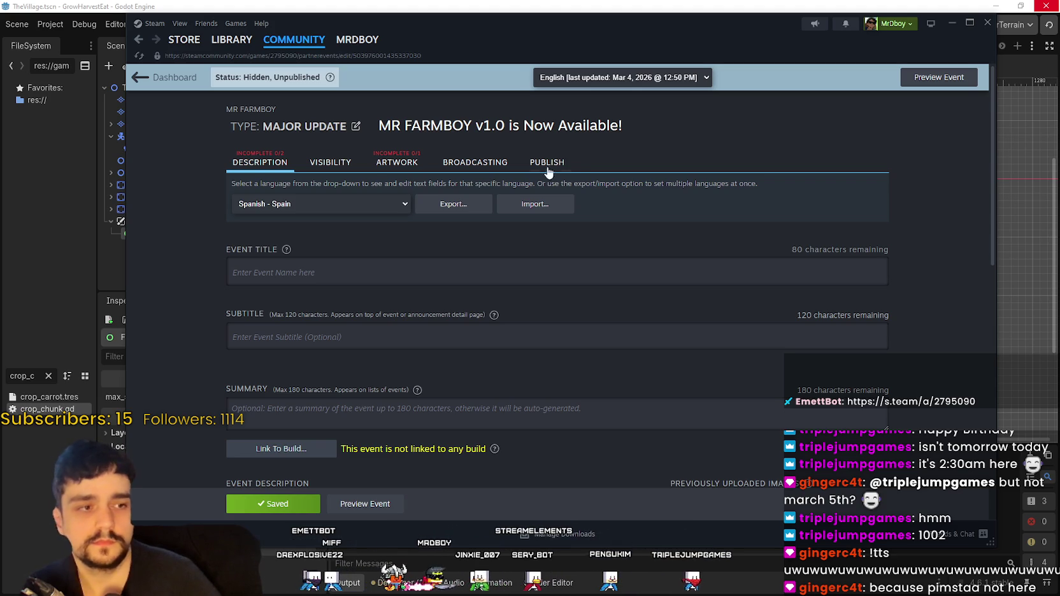
{"action": "left_click", "coordinate": [356, 204]}
{"action": "scroll", "coordinate": [336, 331], "scroll_direction": "down", "scroll_amount": 3}
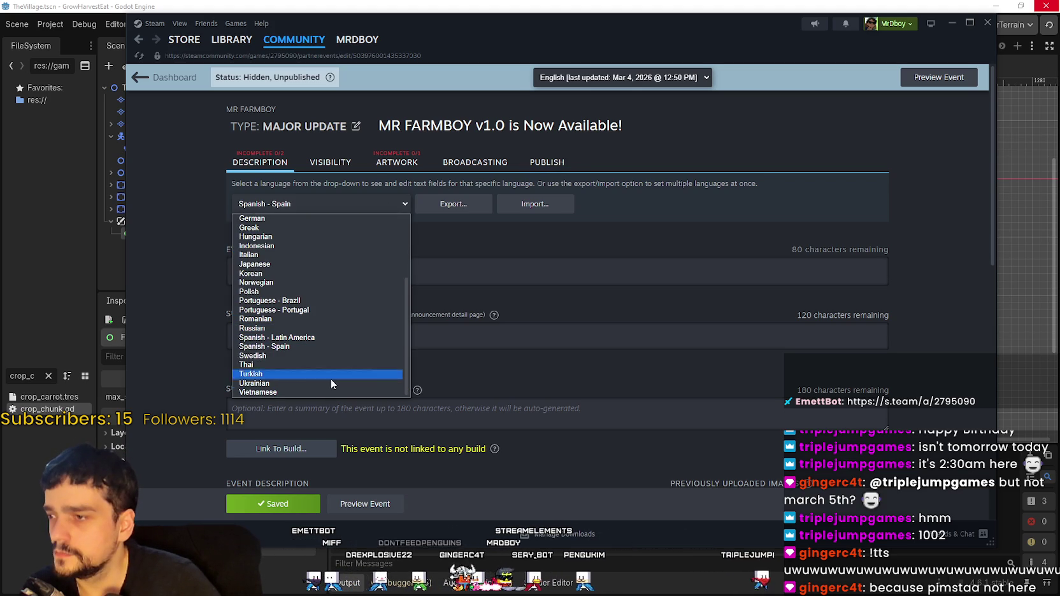
{"action": "key", "text": "Escape"}
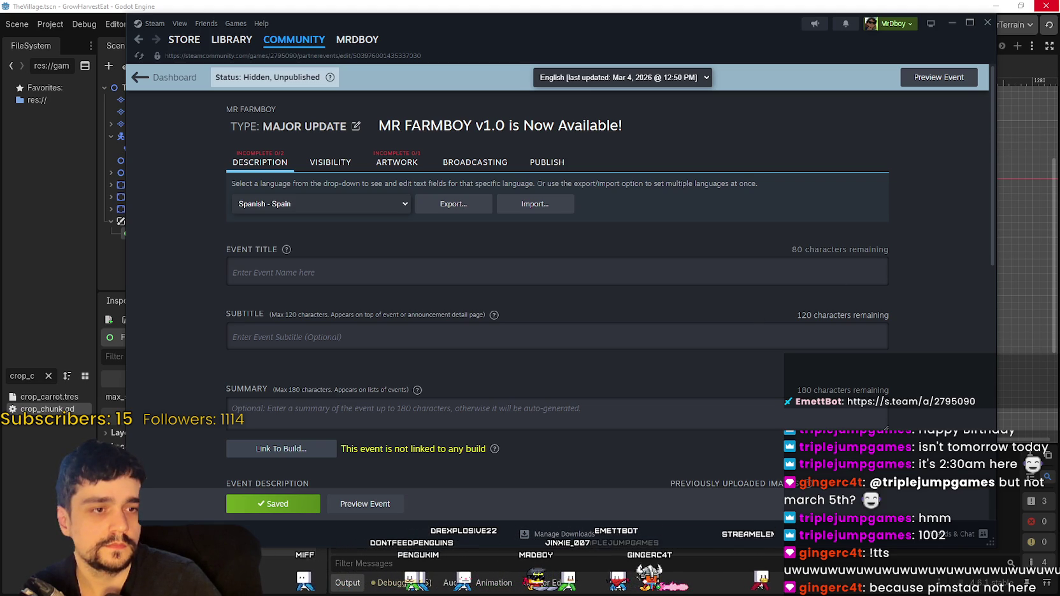
View the fourth screenshot on the MR FARMBOY store page, then minimise Steam
{"action": "left_click", "coordinate": [184, 39]}
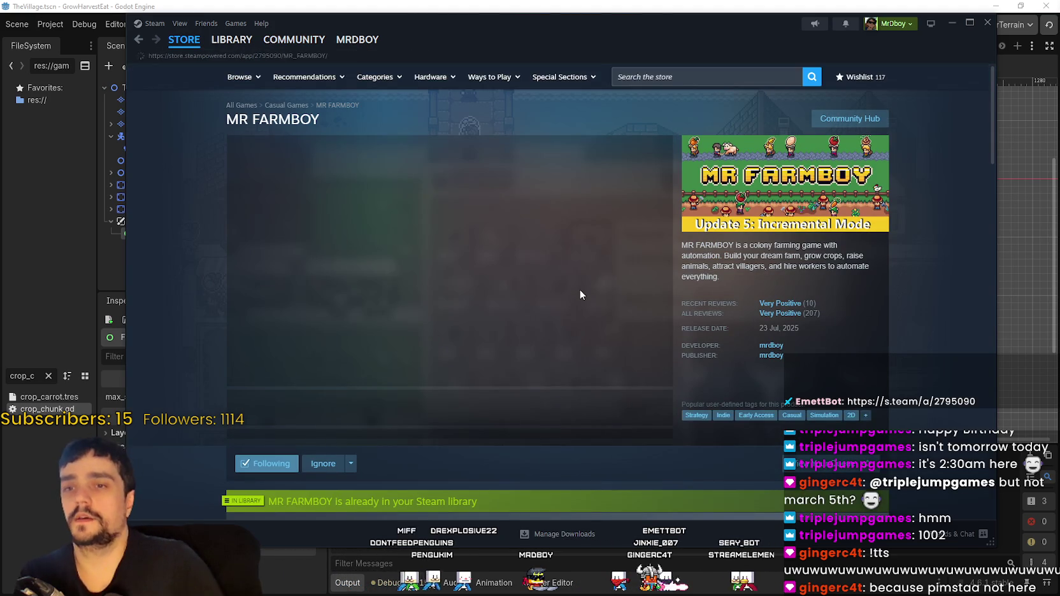
{"action": "left_click", "coordinate": [456, 408]}
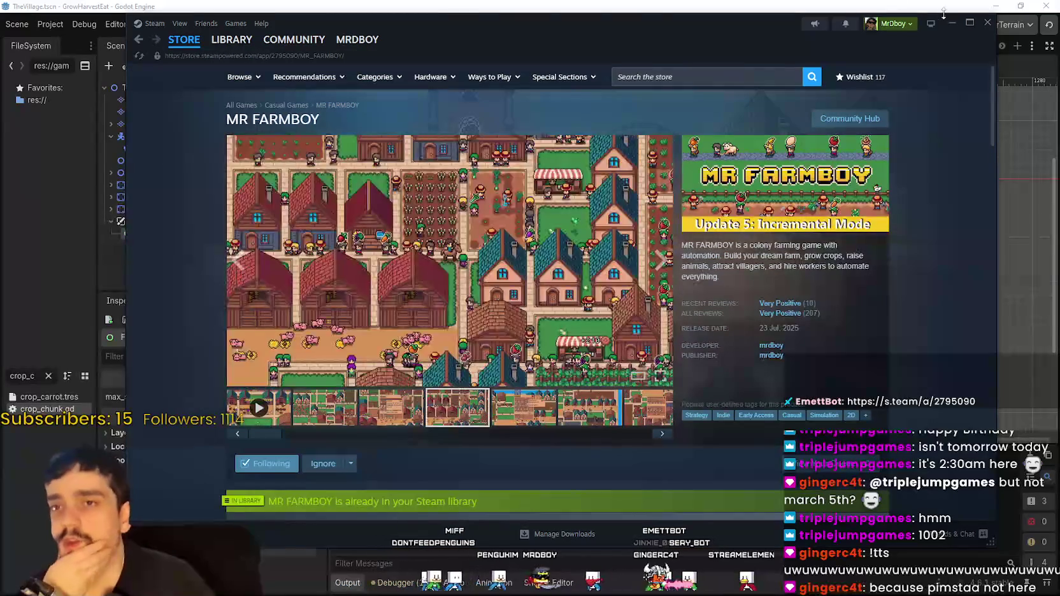
{"action": "left_click", "coordinate": [951, 23]}
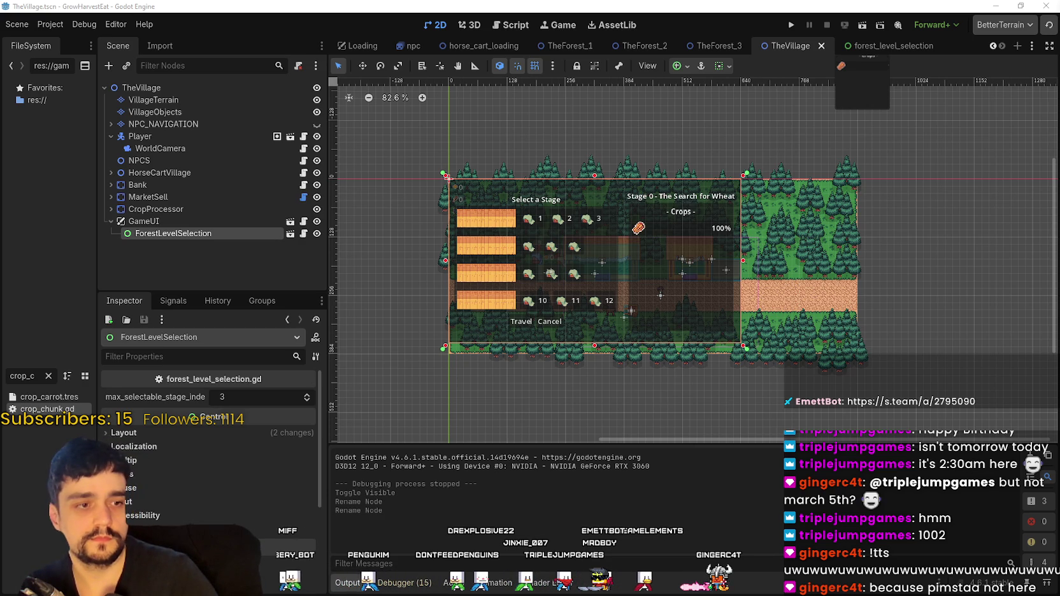
Reload the scene files that changed outside Godot from disk
{"action": "scroll", "coordinate": [667, 255], "scroll_direction": "up", "scroll_amount": 1}
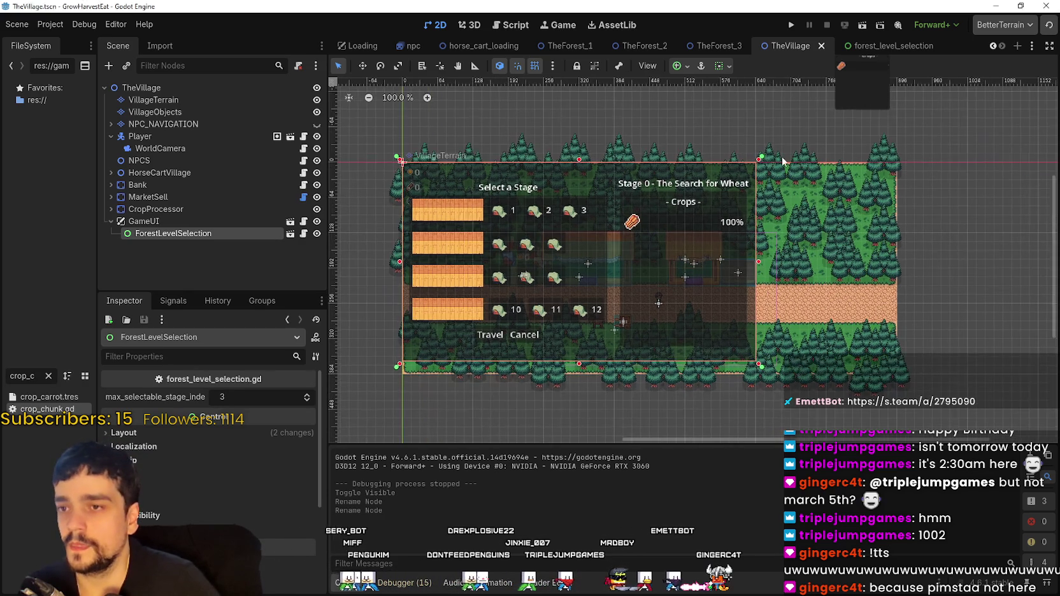
{"action": "left_click", "coordinate": [552, 372]}
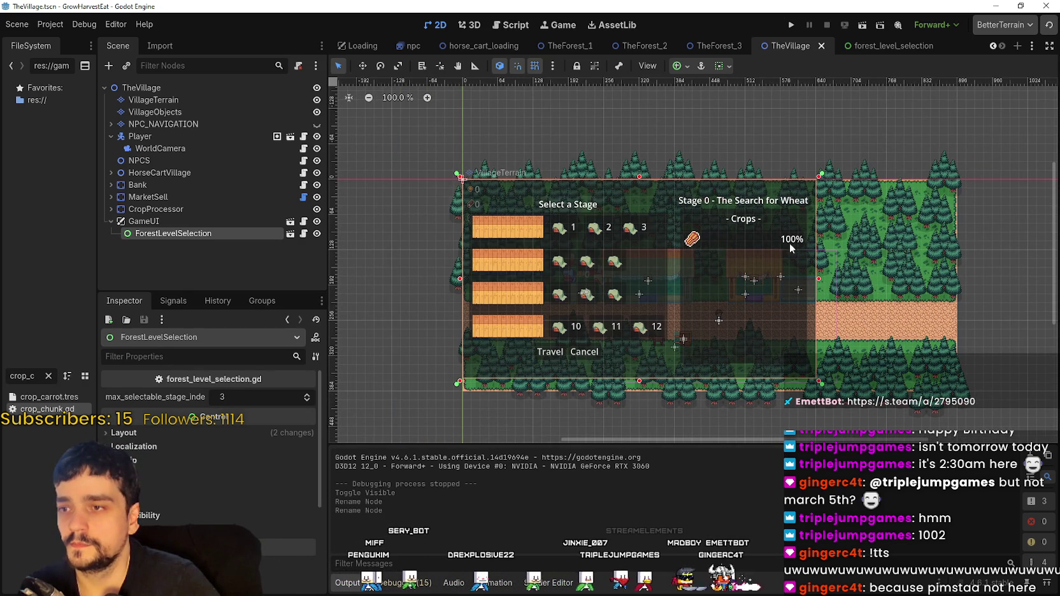
{"action": "scroll", "coordinate": [808, 186], "scroll_direction": "up", "scroll_amount": 3}
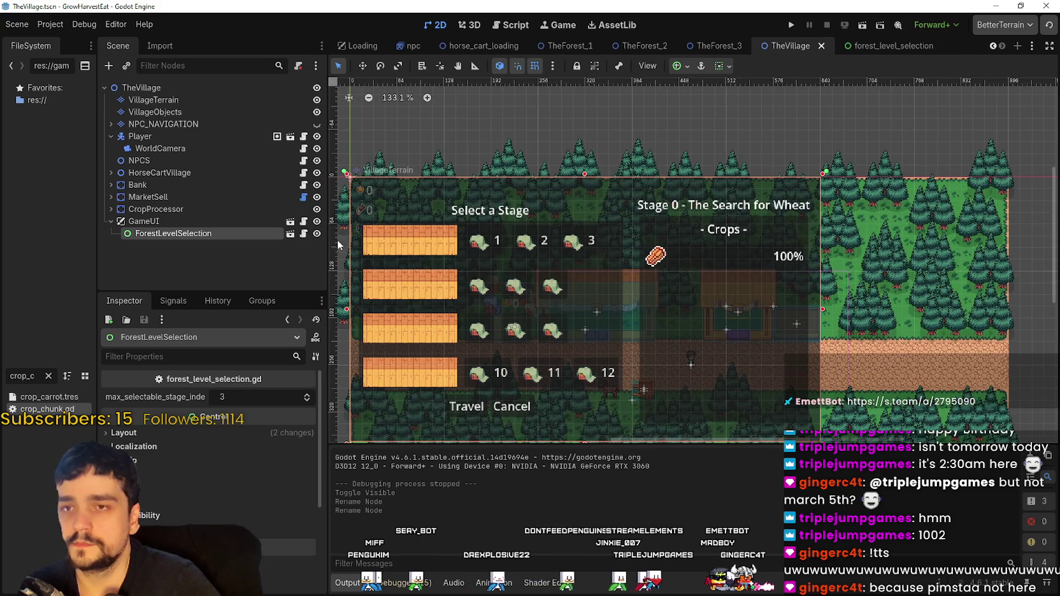
Run the game to its 'Grow. Harvest. Eat.' title, then switch to Steam's Library
{"action": "left_click", "coordinate": [792, 25]}
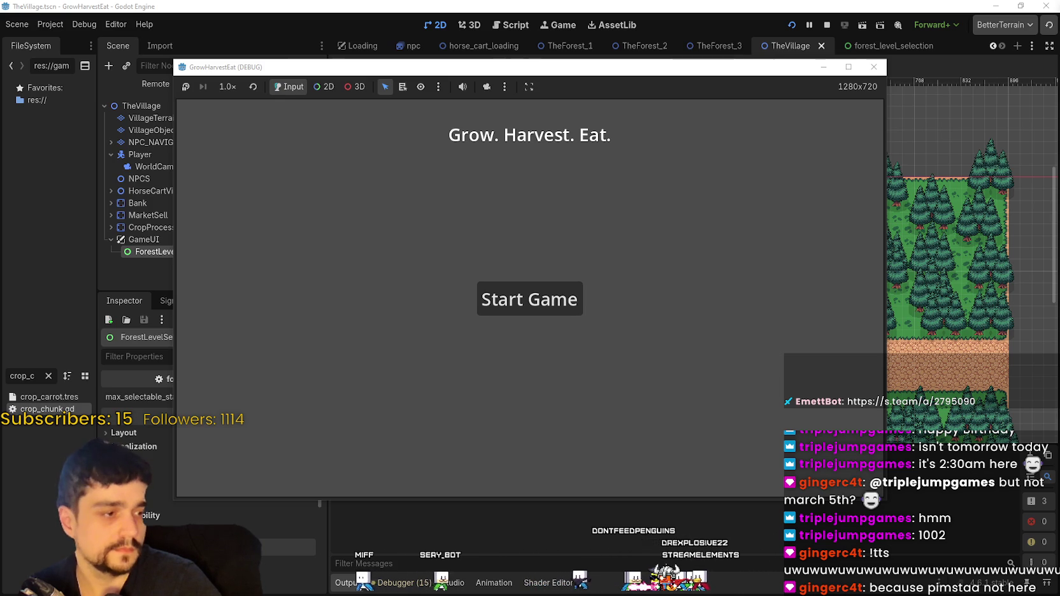
{"action": "key", "text": "alt+Tab"}
{"action": "left_click", "coordinate": [231, 40]}
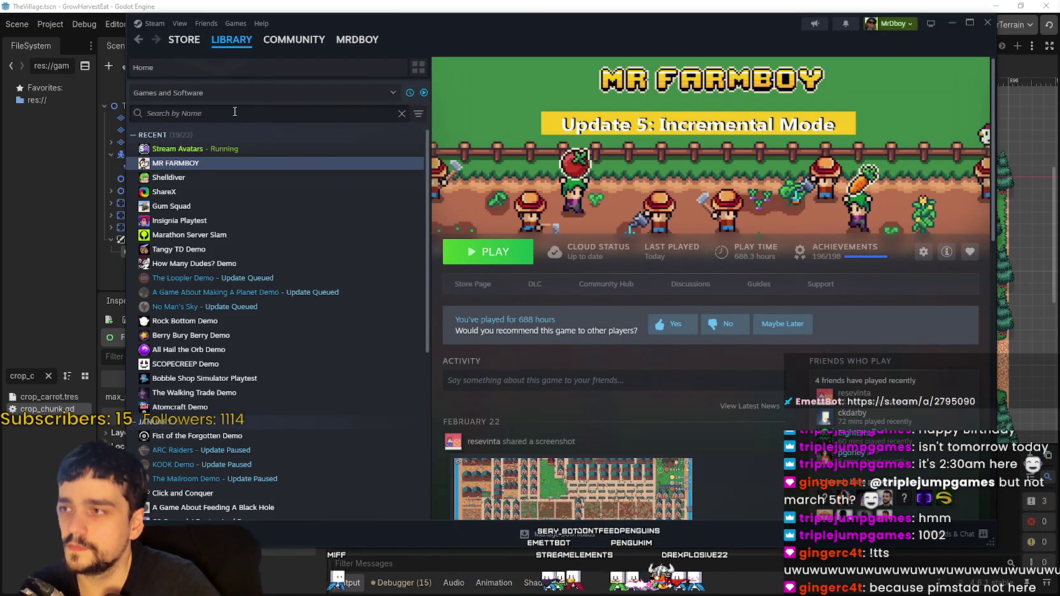
Search the Steam library for 'grow' and open the Grow Harvest Eat page
{"action": "left_click", "coordinate": [232, 112]}
{"action": "type", "text": "c"}
{"action": "key", "text": "BackSpace"}
{"action": "type", "text": "gro"}
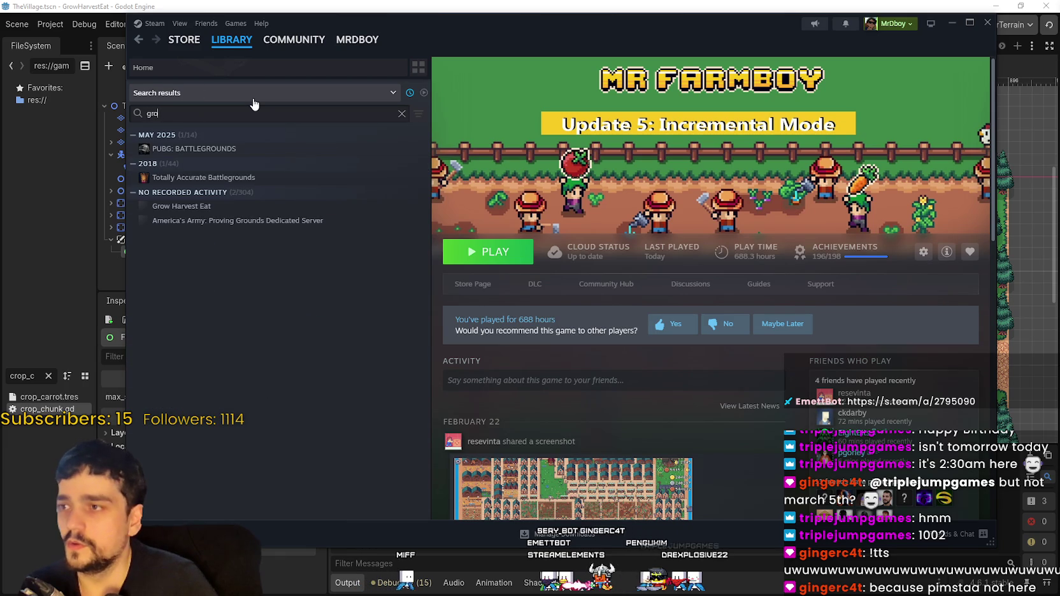
{"action": "type", "text": "w"}
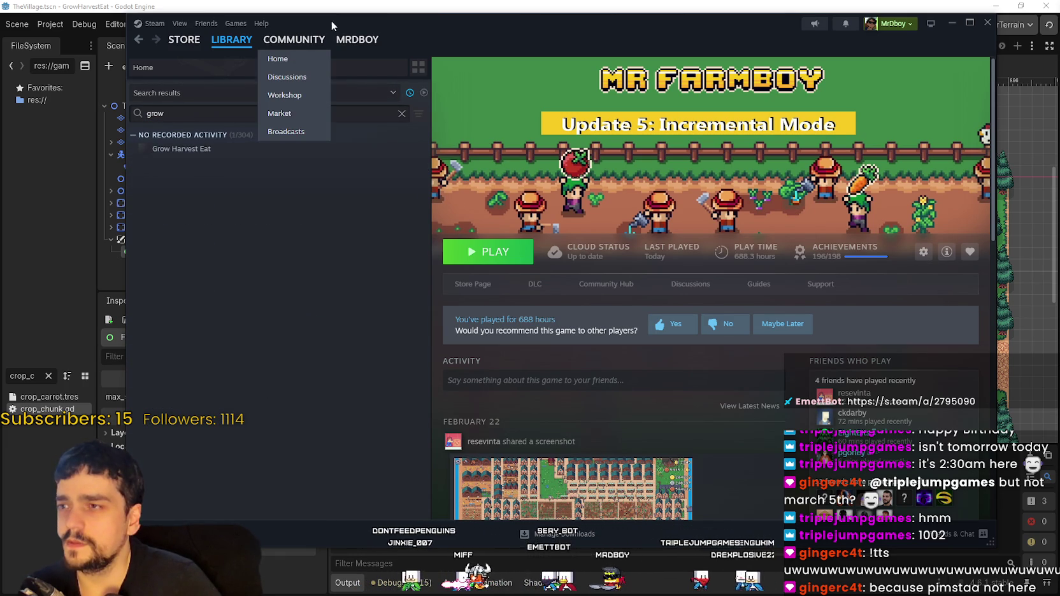
{"action": "left_click", "coordinate": [235, 150]}
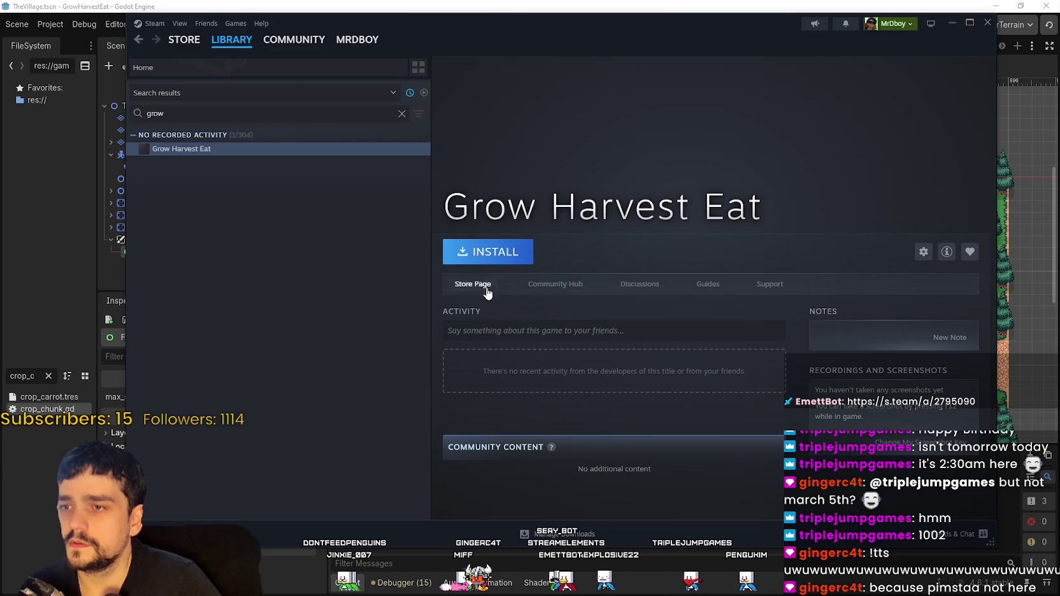
View Grow Harvest Eat's store page, return to its library entry, then minimize Steam
{"action": "left_click", "coordinate": [473, 285]}
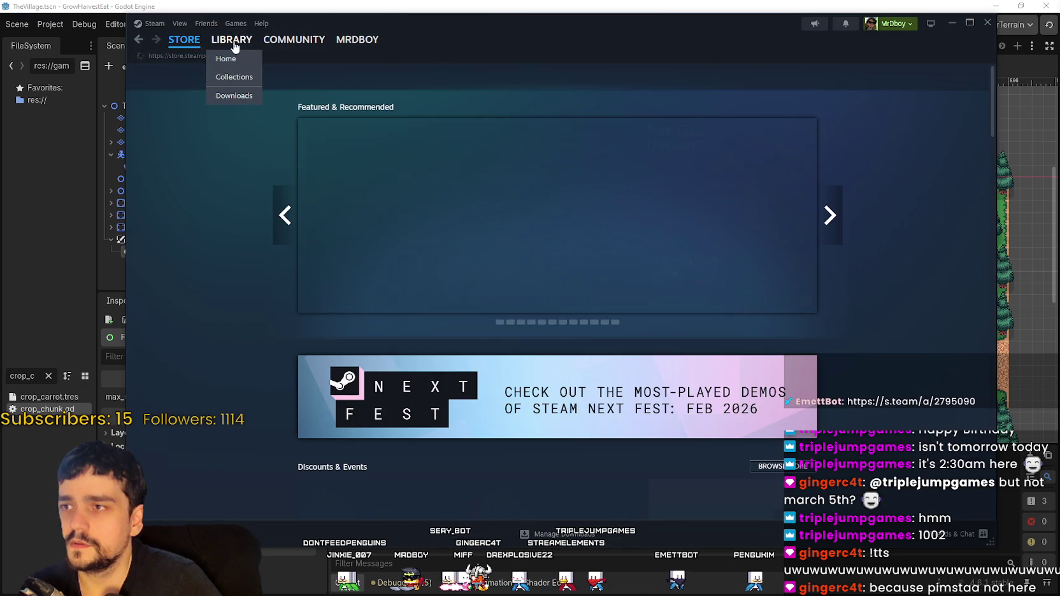
{"action": "left_click", "coordinate": [231, 40]}
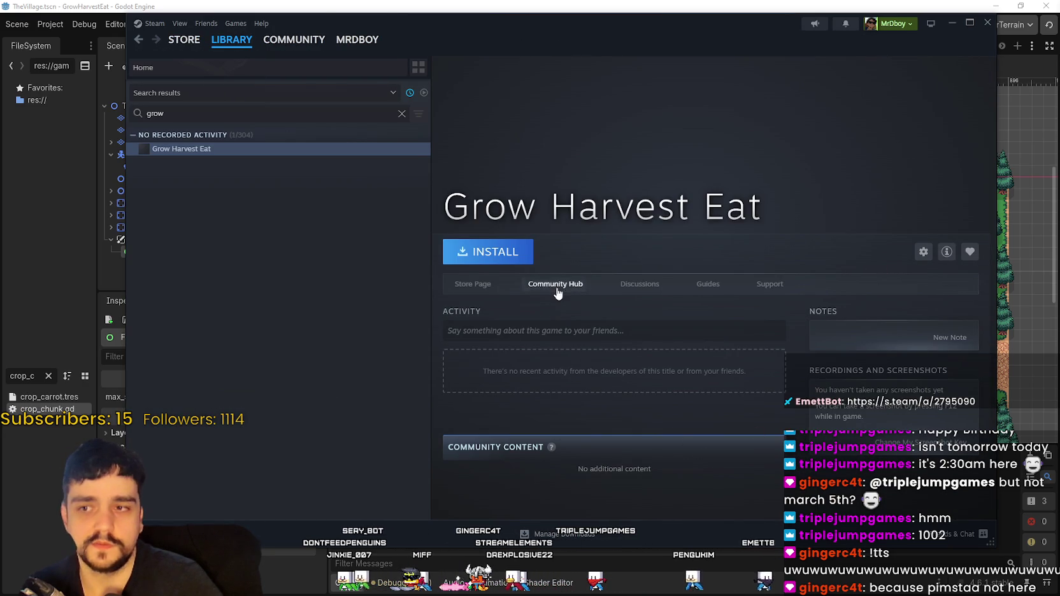
{"action": "left_click_drag", "start_coordinate": [598, 32], "coordinate": [613, 30]}
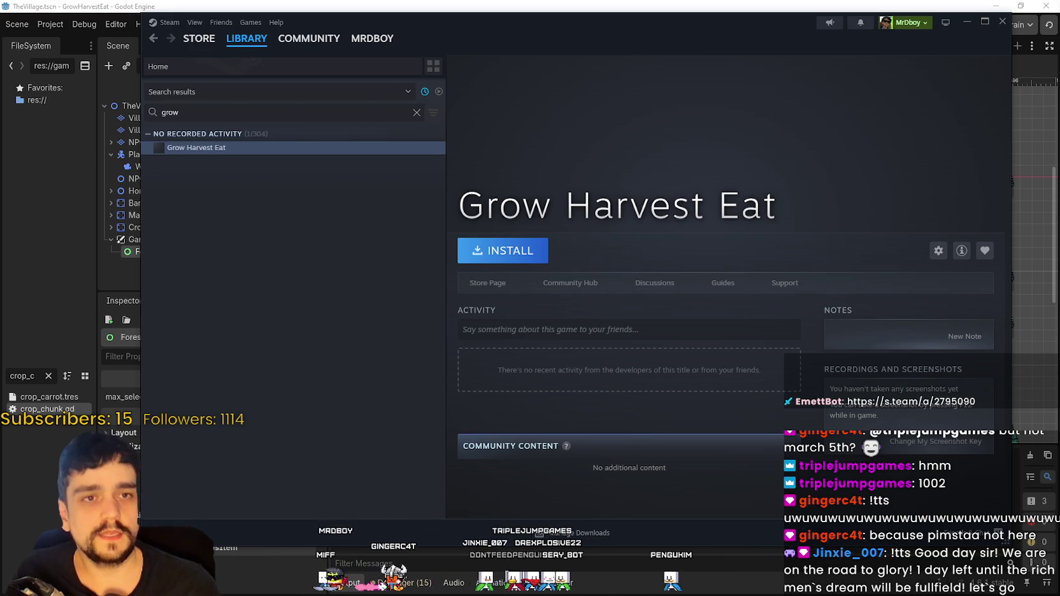
{"action": "left_click_drag", "start_coordinate": [709, 26], "coordinate": [609, 22]}
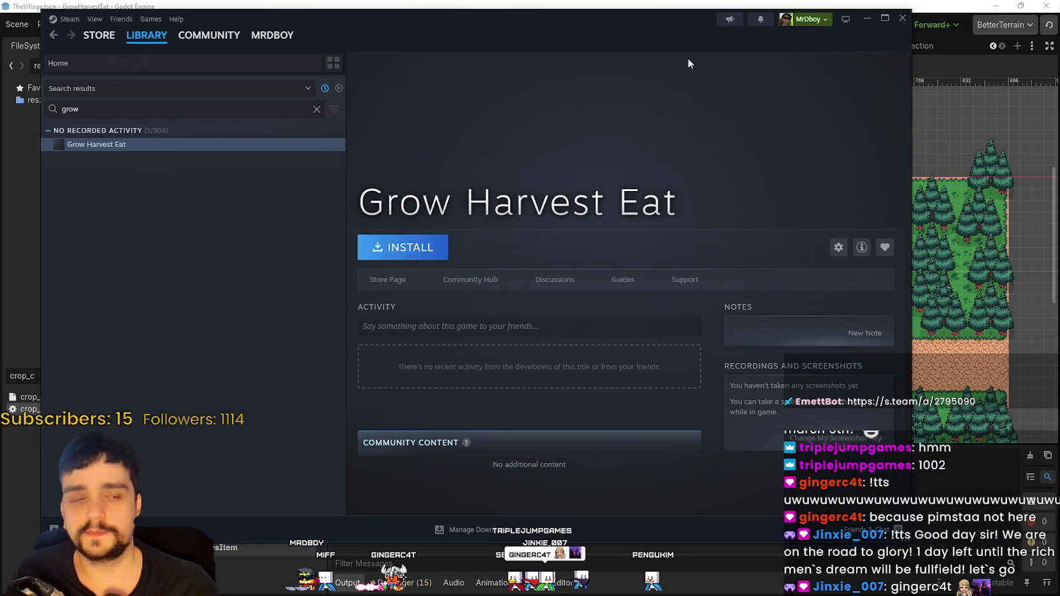
{"action": "left_click", "coordinate": [866, 20]}
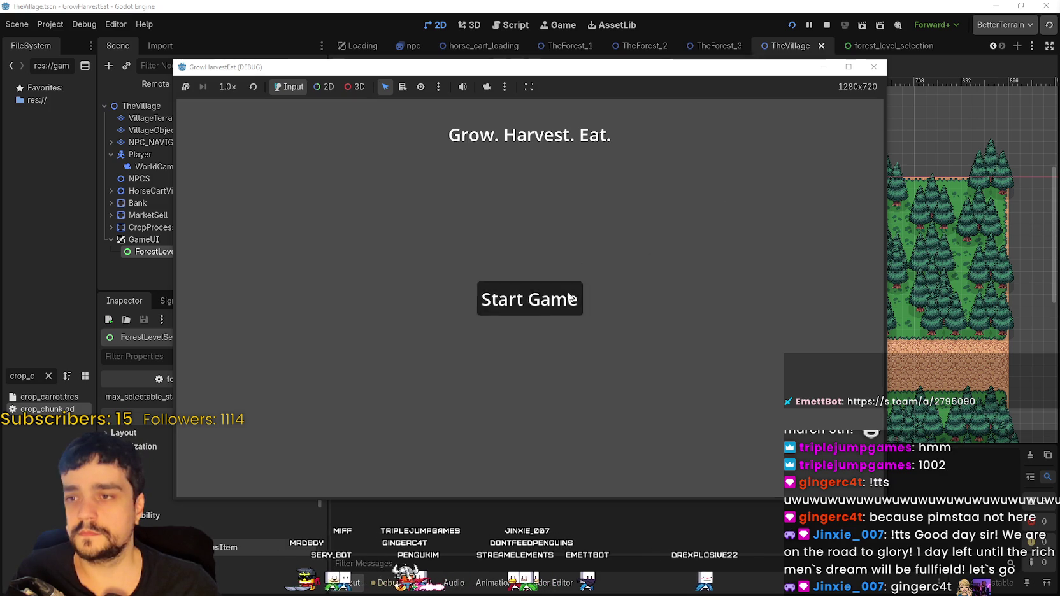
Start the game, make its window full screen and bring up Select a Stage
{"action": "left_click", "coordinate": [530, 300]}
{"action": "left_click", "coordinate": [850, 68]}
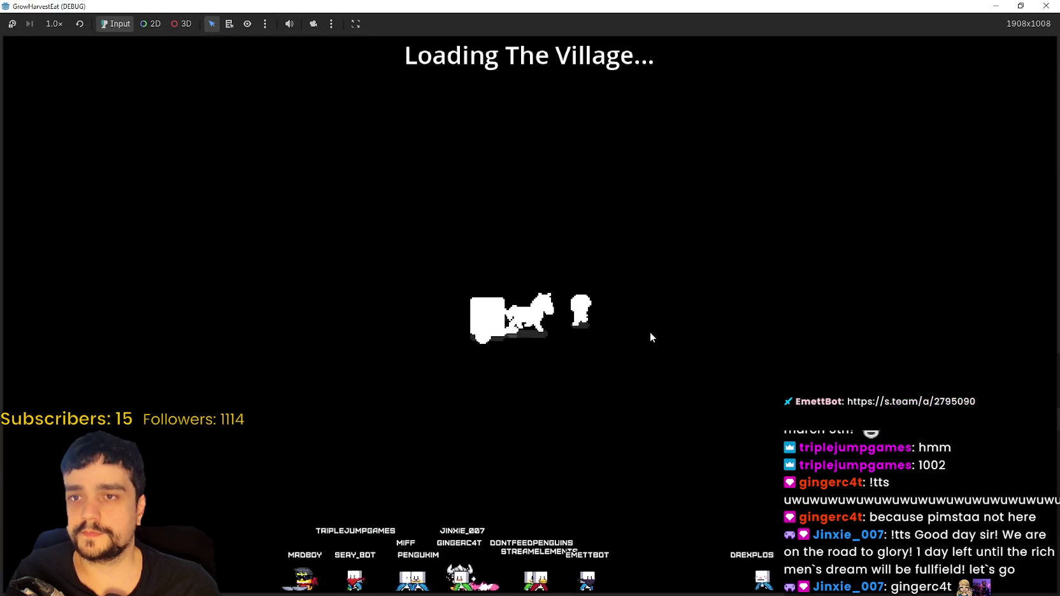
{"action": "key", "text": "a"}
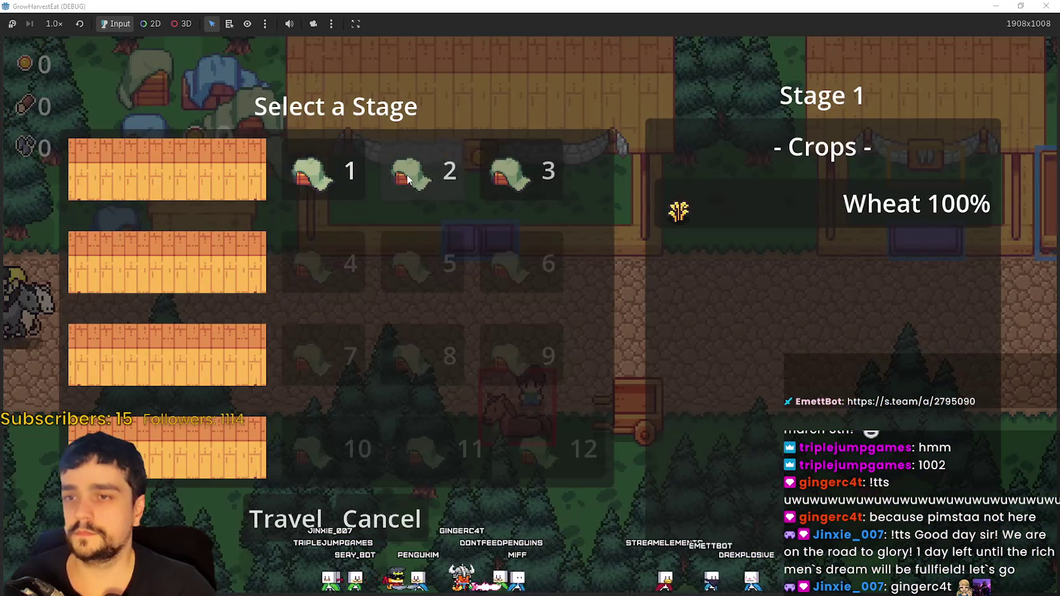
View Stage 2 and Stage 3 crop and resource details, then close the game
{"action": "left_click", "coordinate": [407, 174]}
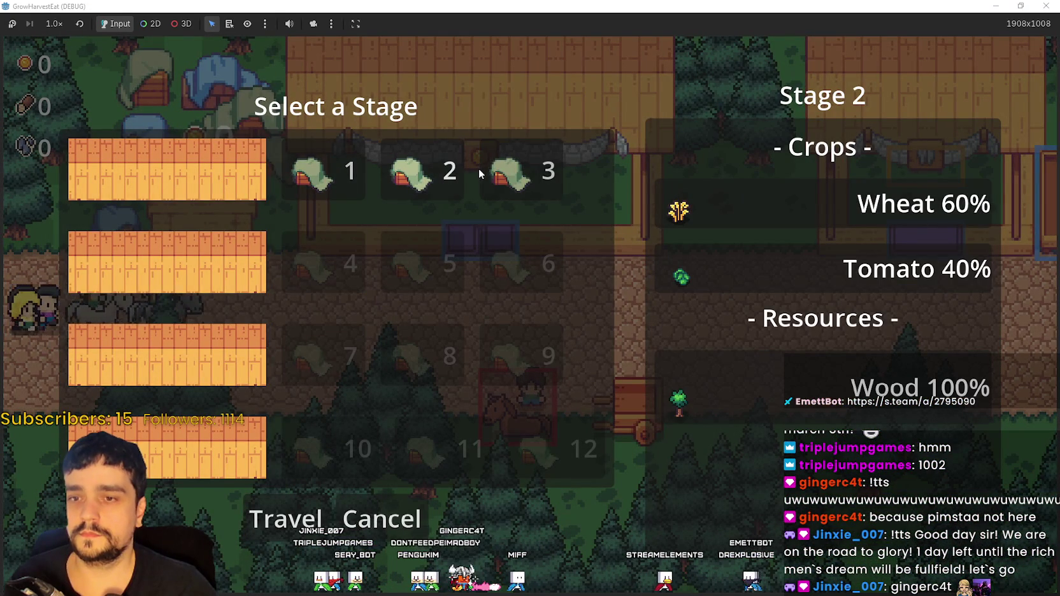
{"action": "left_click", "coordinate": [503, 174]}
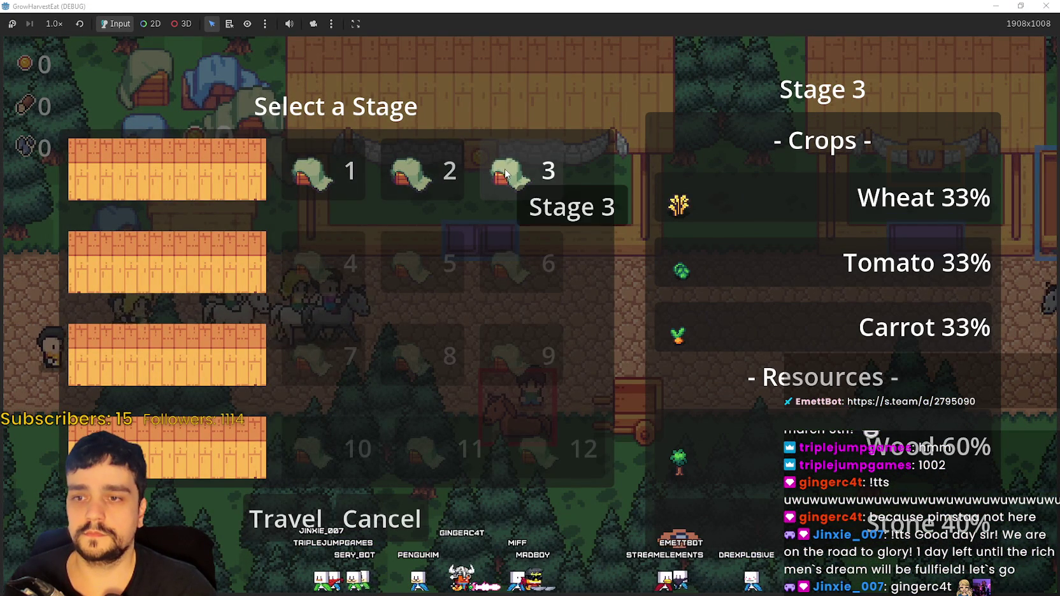
{"action": "left_click_drag", "start_coordinate": [558, 7], "coordinate": [558, 26]}
{"action": "left_click", "coordinate": [870, 27]}
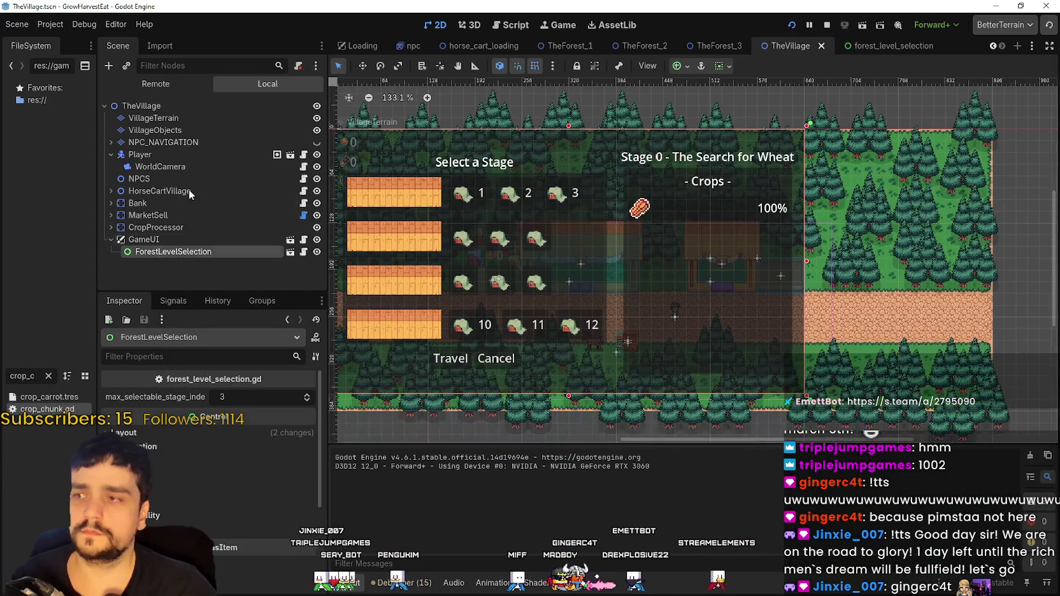
Open the forest_level_selection scene in its own editor tab
{"action": "left_click", "coordinate": [879, 46]}
{"action": "scroll", "coordinate": [229, 271], "scroll_direction": "down", "scroll_amount": 5}
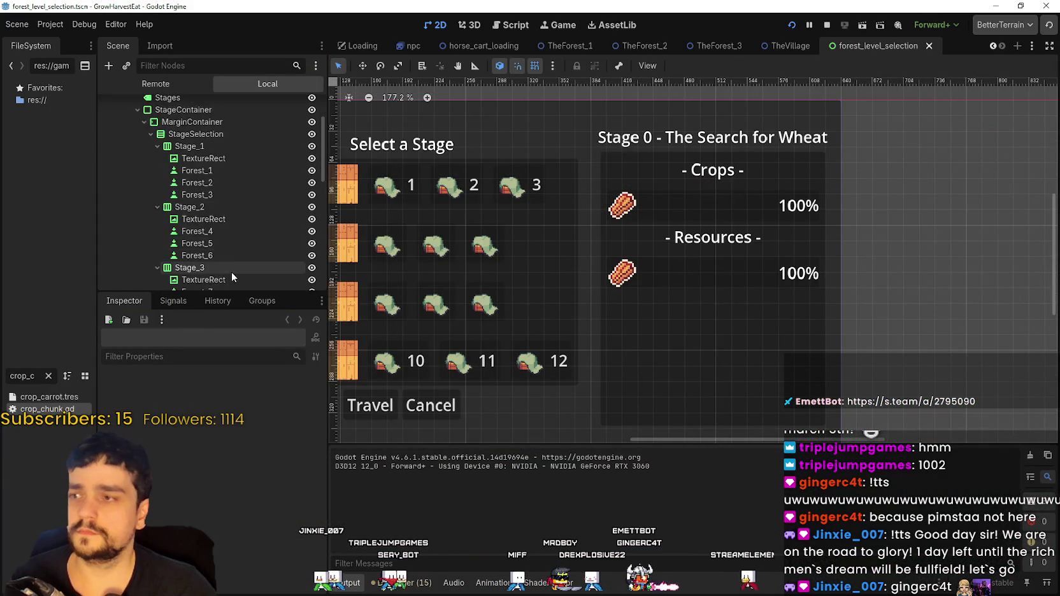
{"action": "scroll", "coordinate": [226, 270], "scroll_direction": "down", "scroll_amount": 8}
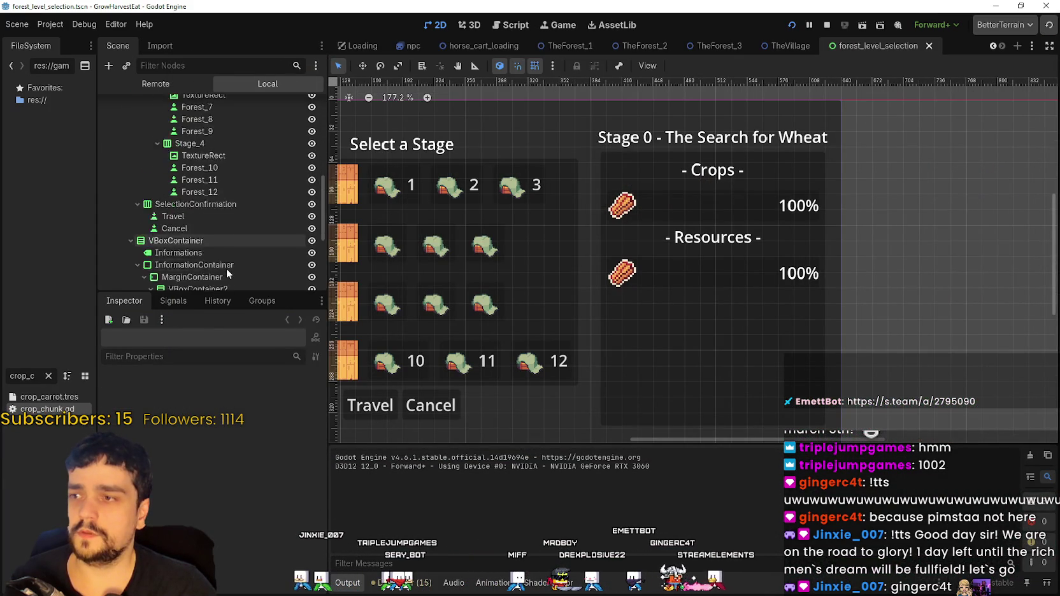
In the Remote tree, expand TheVillage, GameUI, ForestLevelSelection, PanelContainer and MarginContainer
{"action": "left_click", "coordinate": [185, 85]}
{"action": "left_click", "coordinate": [127, 180]}
{"action": "left_click", "coordinate": [111, 179]}
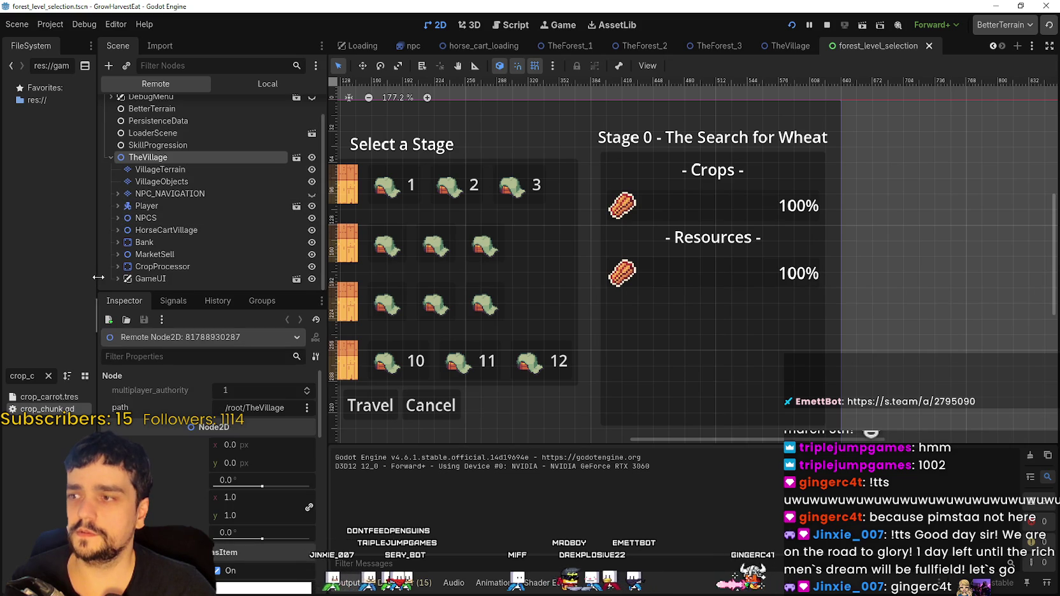
{"action": "left_click", "coordinate": [117, 278]}
{"action": "scroll", "coordinate": [122, 271], "scroll_direction": "down", "scroll_amount": 2}
{"action": "left_click", "coordinate": [125, 278]}
{"action": "scroll", "coordinate": [121, 268], "scroll_direction": "down", "scroll_amount": 1}
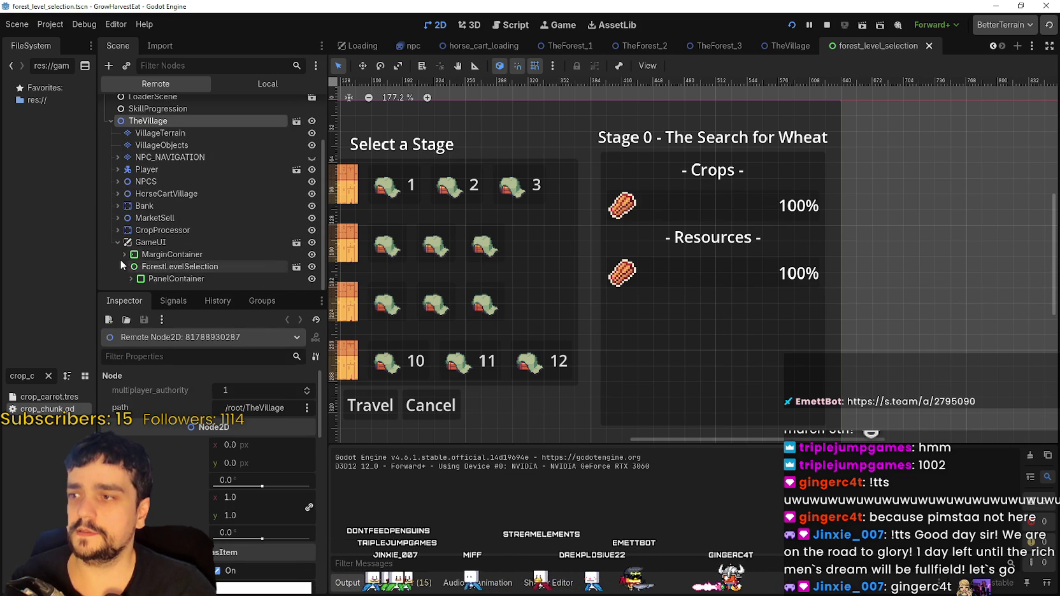
{"action": "left_click", "coordinate": [127, 278]}
{"action": "scroll", "coordinate": [127, 279], "scroll_direction": "down", "scroll_amount": 1}
{"action": "left_click", "coordinate": [137, 278]}
{"action": "scroll", "coordinate": [141, 271], "scroll_direction": "down", "scroll_amount": 1}
Expand further through HBoxContainer and VBoxContainer down to InformationContainer's children
{"action": "left_click", "coordinate": [142, 267]}
{"action": "left_click", "coordinate": [138, 279]}
{"action": "scroll", "coordinate": [142, 280], "scroll_direction": "down", "scroll_amount": 1}
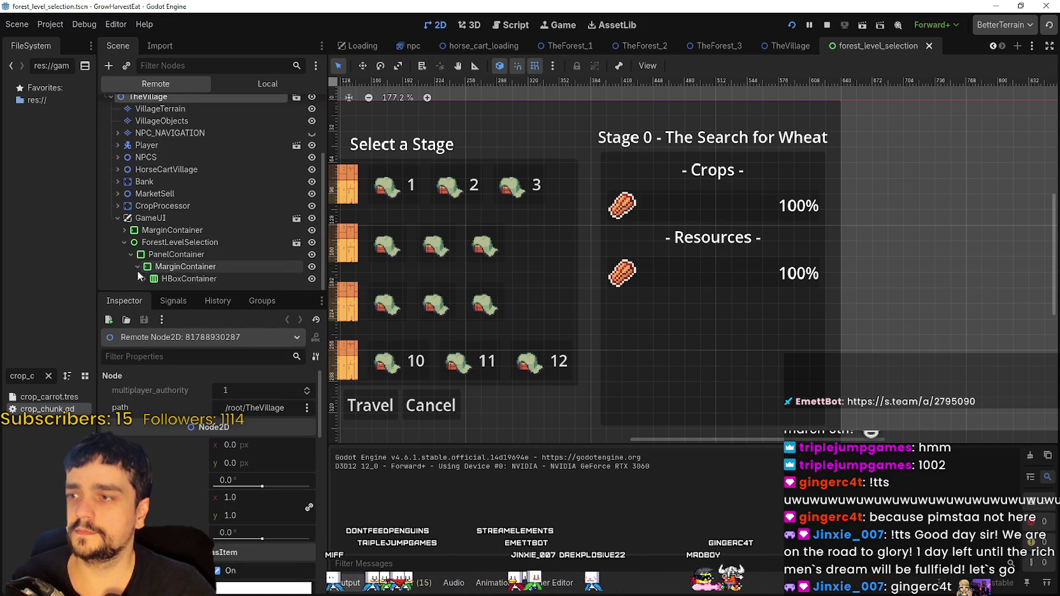
{"action": "left_click", "coordinate": [147, 278]}
{"action": "scroll", "coordinate": [146, 273], "scroll_direction": "down", "scroll_amount": 2}
{"action": "left_click", "coordinate": [147, 274]}
{"action": "scroll", "coordinate": [148, 271], "scroll_direction": "down", "scroll_amount": 2}
{"action": "left_click", "coordinate": [149, 270]}
{"action": "left_click", "coordinate": [153, 278]}
{"action": "scroll", "coordinate": [156, 276], "scroll_direction": "down", "scroll_amount": 2}
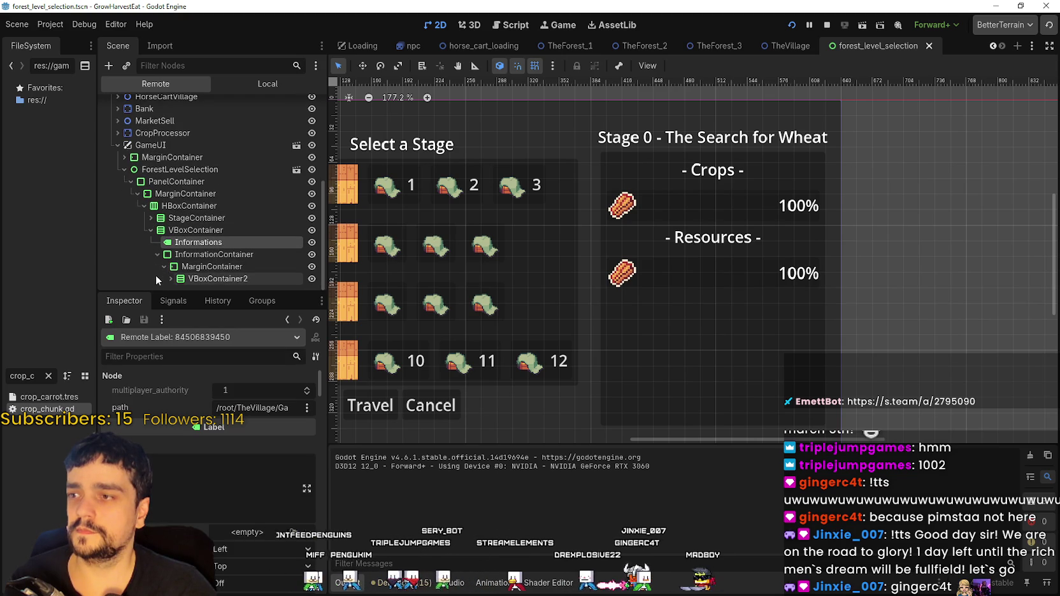
{"action": "scroll", "coordinate": [158, 274], "scroll_direction": "down", "scroll_amount": 2}
{"action": "scroll", "coordinate": [159, 273], "scroll_direction": "down", "scroll_amount": 3}
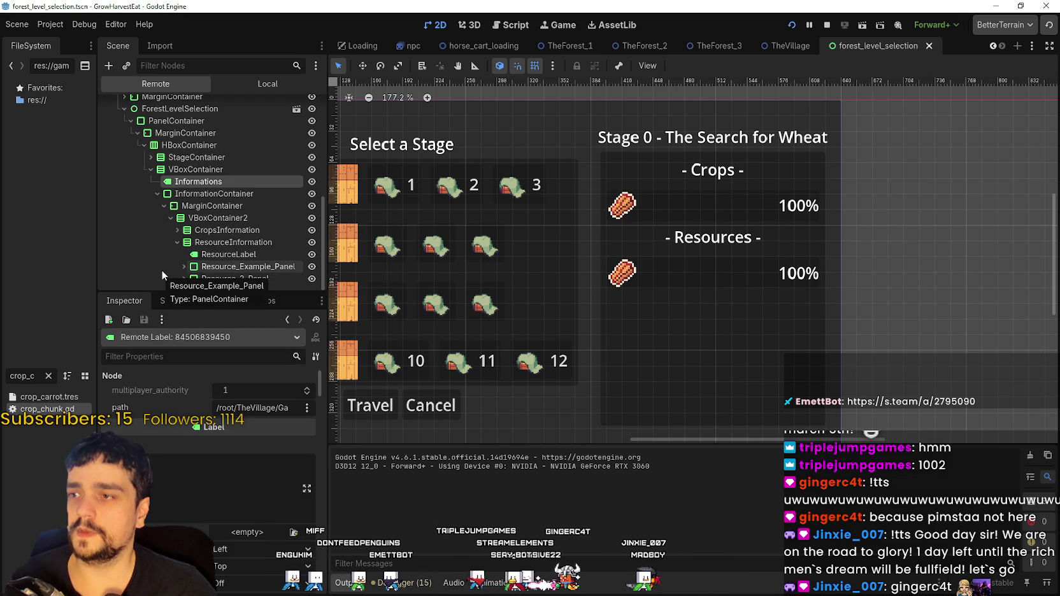
Select Resource_Example_Panel and its Resource_Example row, then return to the Local tree
{"action": "left_click", "coordinate": [227, 268]}
{"action": "left_click", "coordinate": [184, 266]}
{"action": "scroll", "coordinate": [216, 270], "scroll_direction": "down", "scroll_amount": 1}
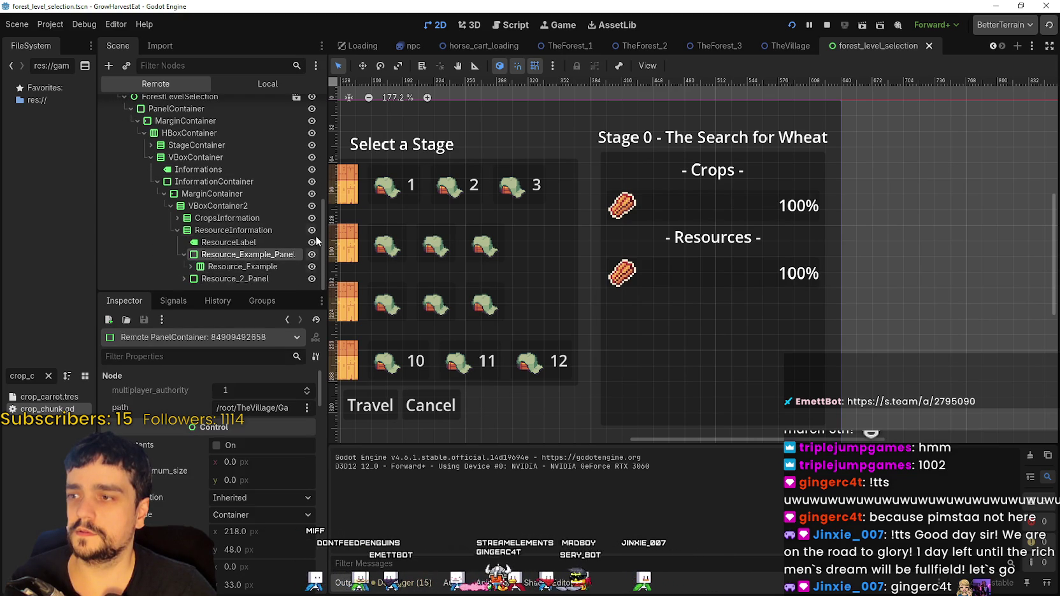
{"action": "left_click", "coordinate": [215, 268]}
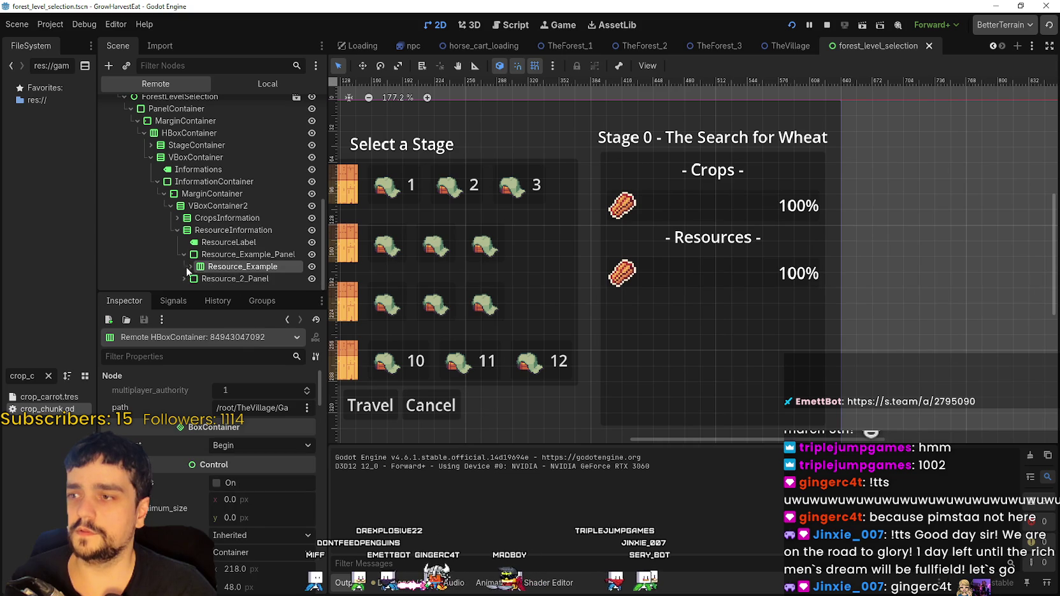
{"action": "scroll", "coordinate": [230, 218], "scroll_direction": "up", "scroll_amount": 1}
{"action": "left_click", "coordinate": [258, 81]}
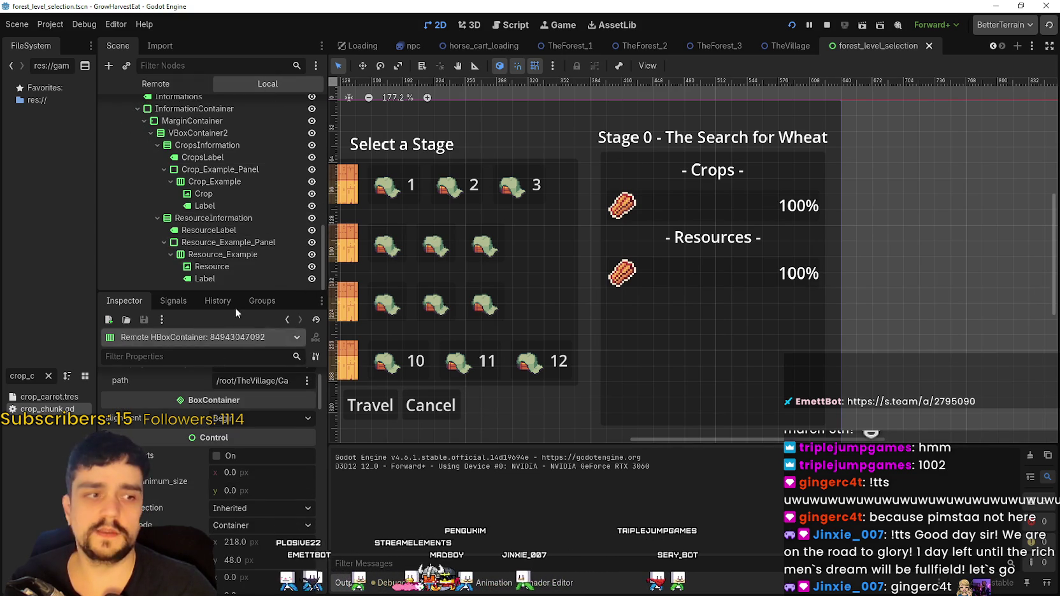
Set the Resource icon's expand_mode to Ignore Size
{"action": "left_click", "coordinate": [233, 267]}
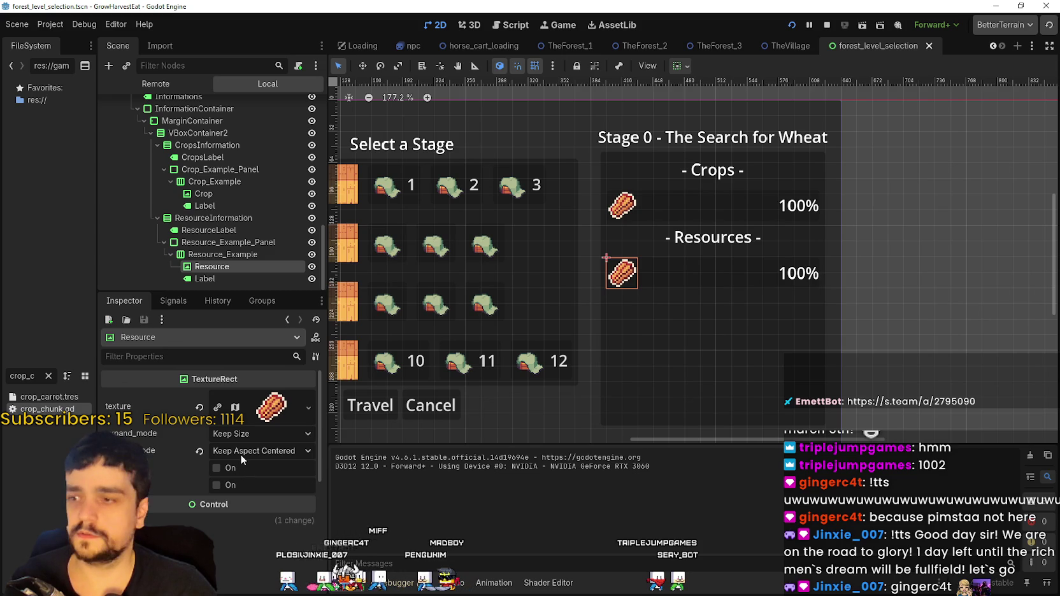
{"action": "scroll", "coordinate": [245, 519], "scroll_direction": "down", "scroll_amount": 3}
{"action": "scroll", "coordinate": [246, 457], "scroll_direction": "up", "scroll_amount": 3}
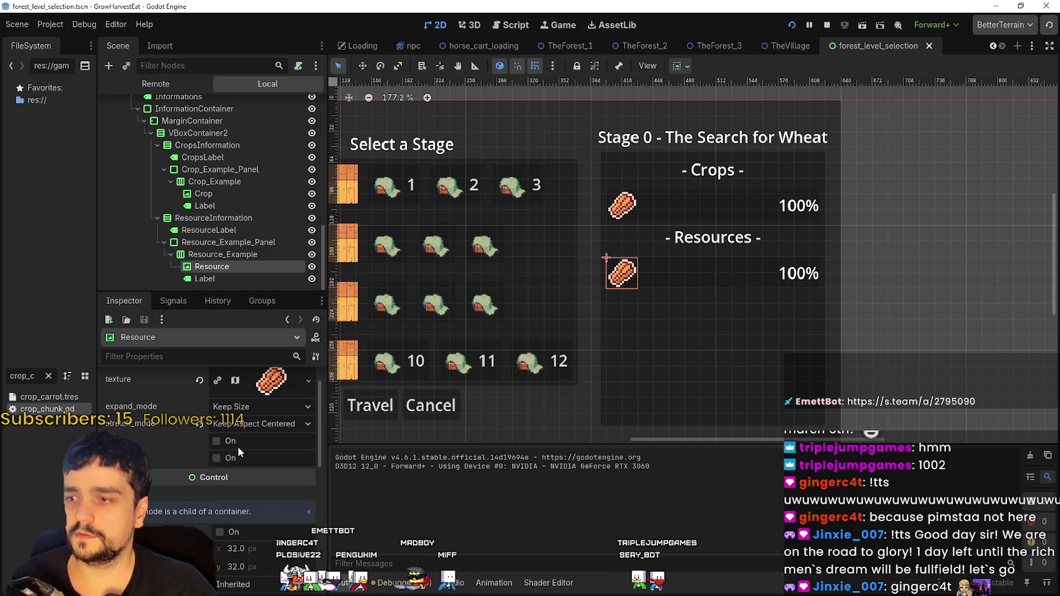
{"action": "left_click", "coordinate": [236, 433]}
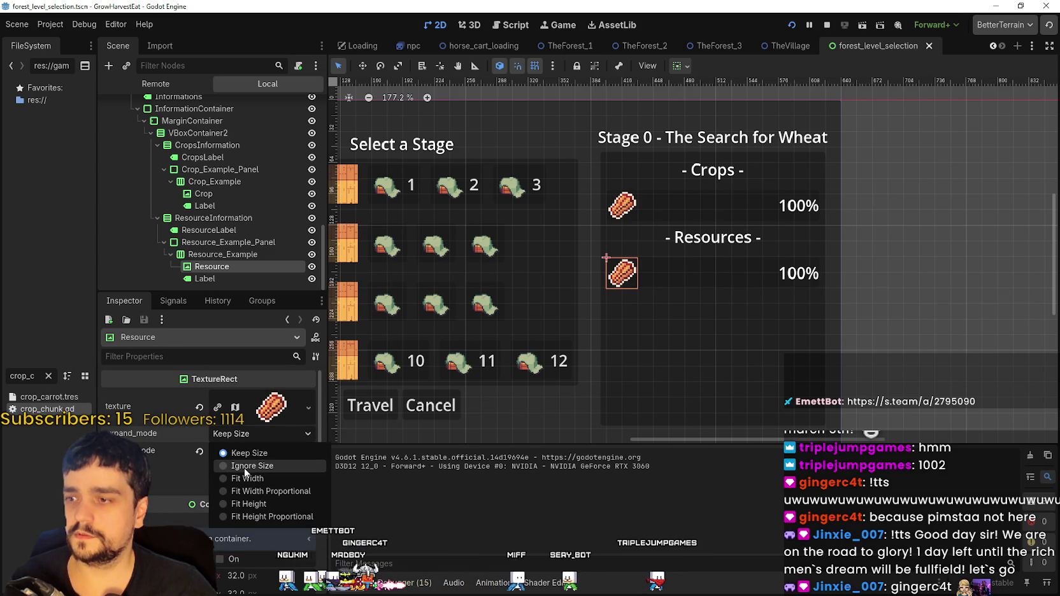
{"action": "left_click", "coordinate": [245, 467]}
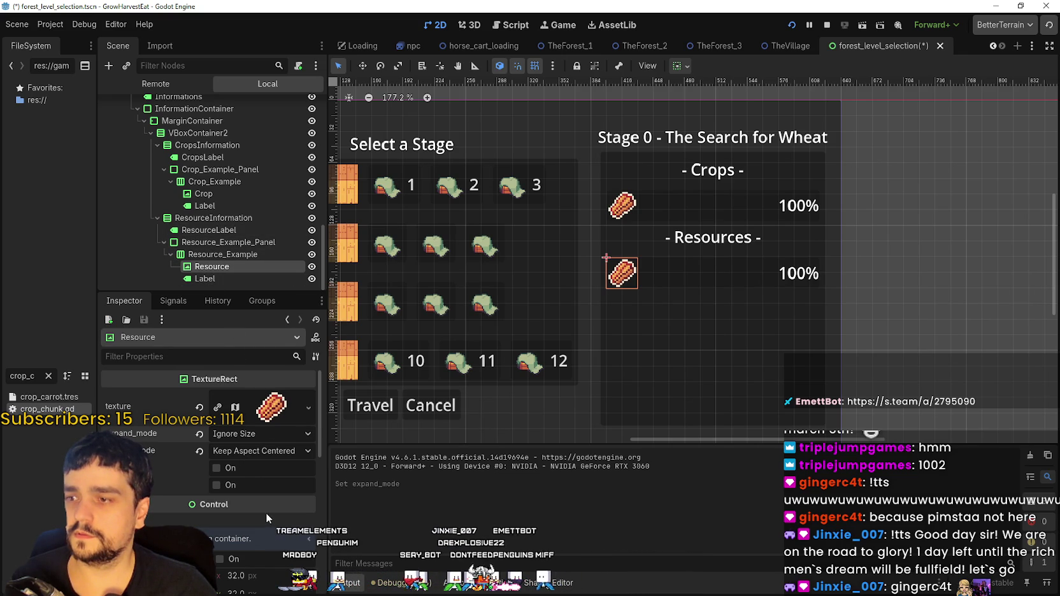
Toggle the icon's clip_contents on and back off, leaving it disabled
{"action": "mouse_move", "coordinate": [266, 510]}
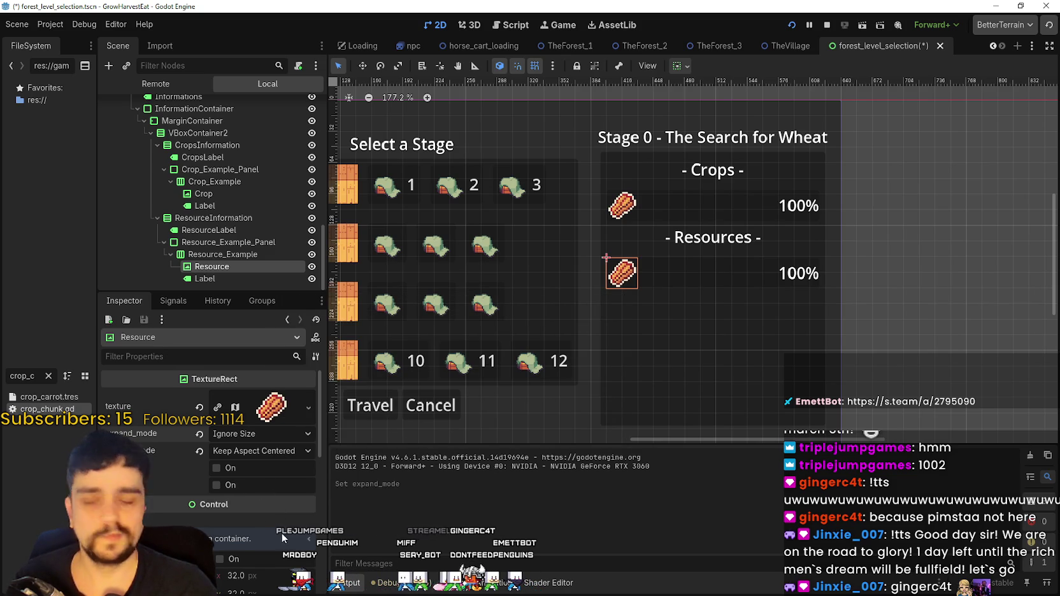
{"action": "scroll", "coordinate": [277, 536], "scroll_direction": "down", "scroll_amount": 2}
{"action": "left_click", "coordinate": [228, 504]}
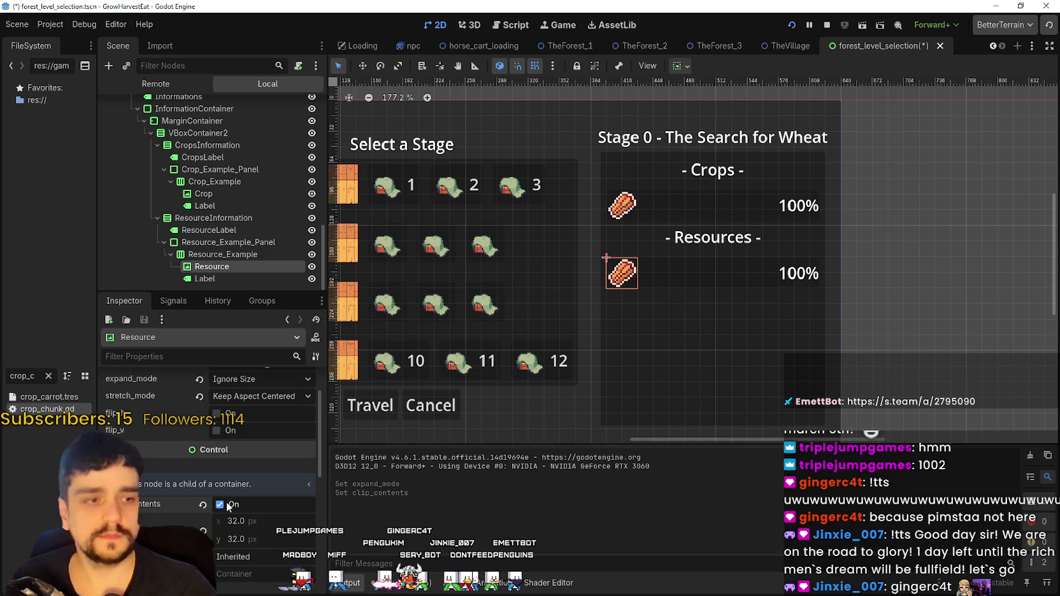
{"action": "left_click", "coordinate": [226, 504]}
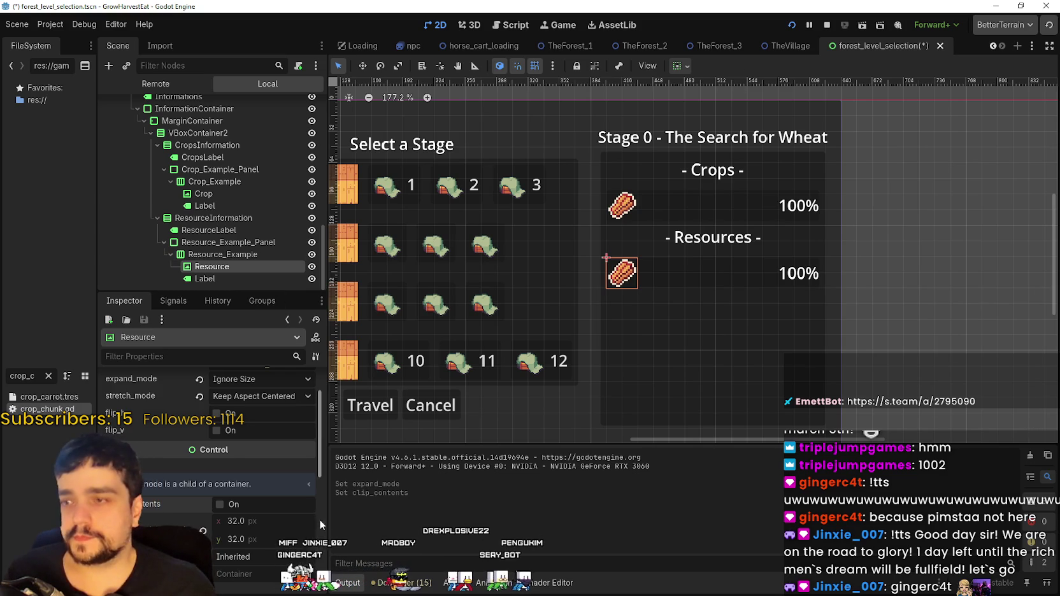
{"action": "scroll", "coordinate": [318, 516], "scroll_direction": "up", "scroll_amount": 2}
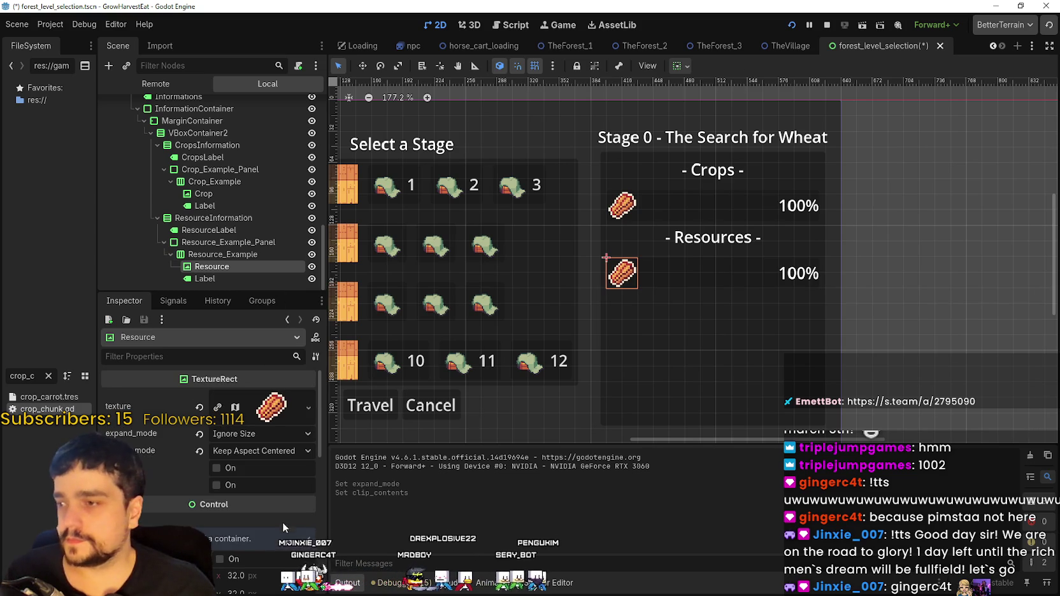
Check the Resource_Example row's alignment unchanged and keep the icon's stretch mode Keep Aspect Centered
{"action": "left_click", "coordinate": [226, 254]}
{"action": "left_click", "coordinate": [255, 398]}
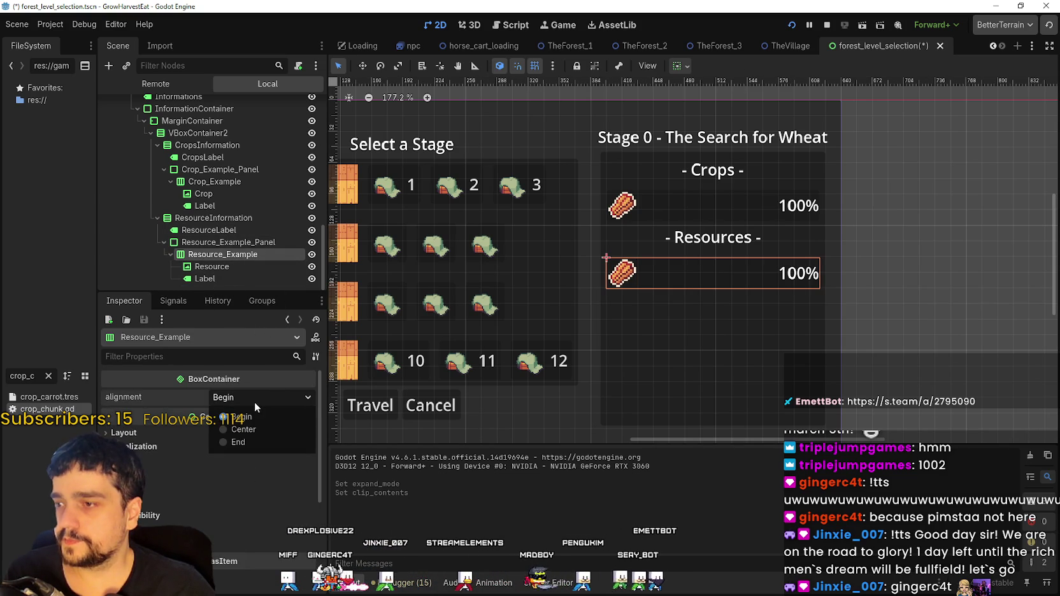
{"action": "left_click", "coordinate": [254, 400]}
{"action": "left_click", "coordinate": [211, 267]}
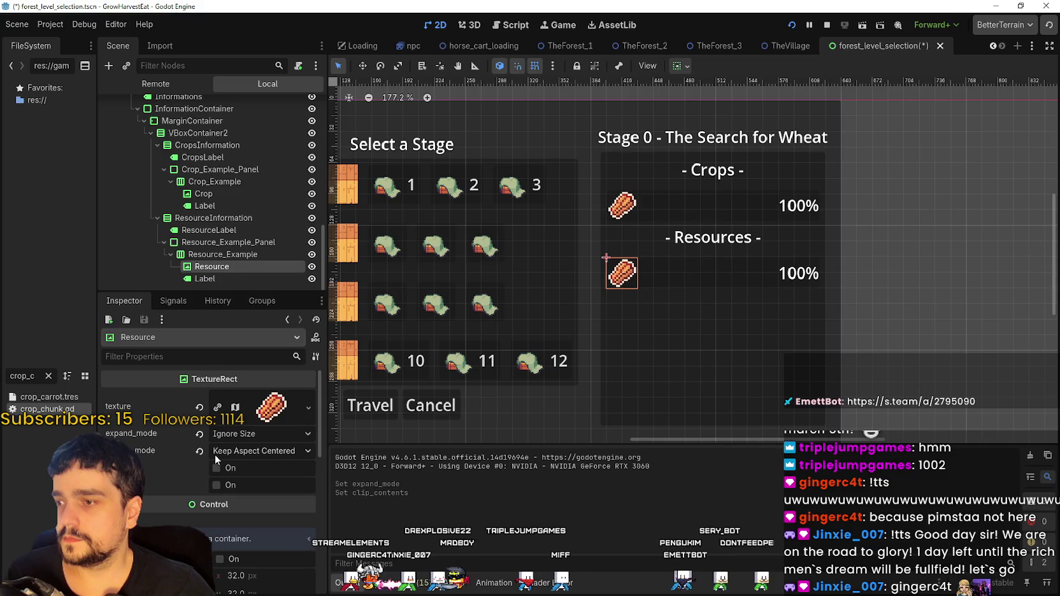
{"action": "left_click", "coordinate": [238, 451]}
{"action": "left_click", "coordinate": [268, 535]}
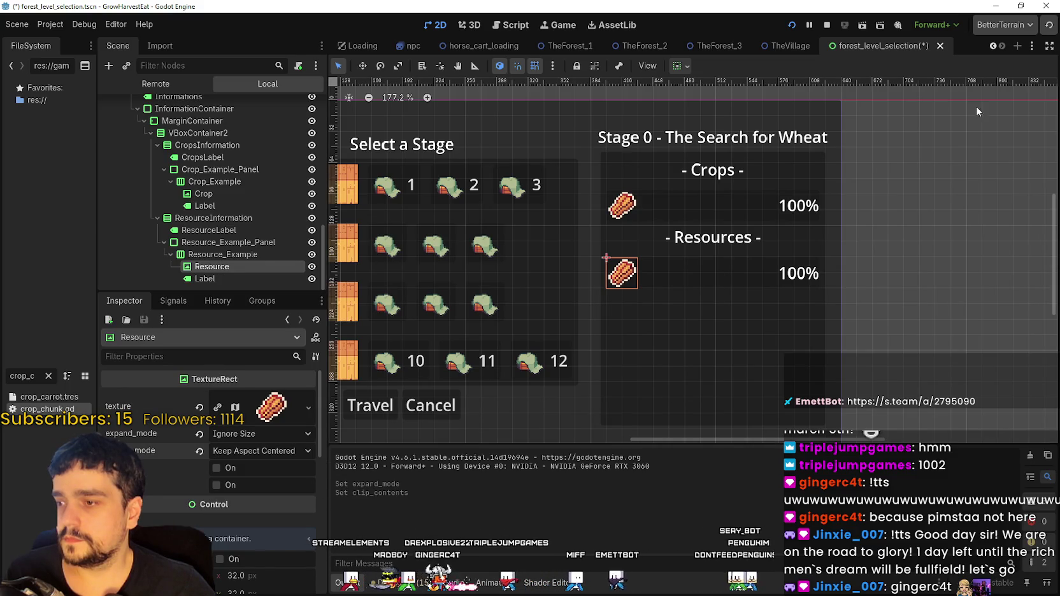
Save and run the game, start it, and open Select a Stage at the horse cart
{"action": "key", "text": "F6"}
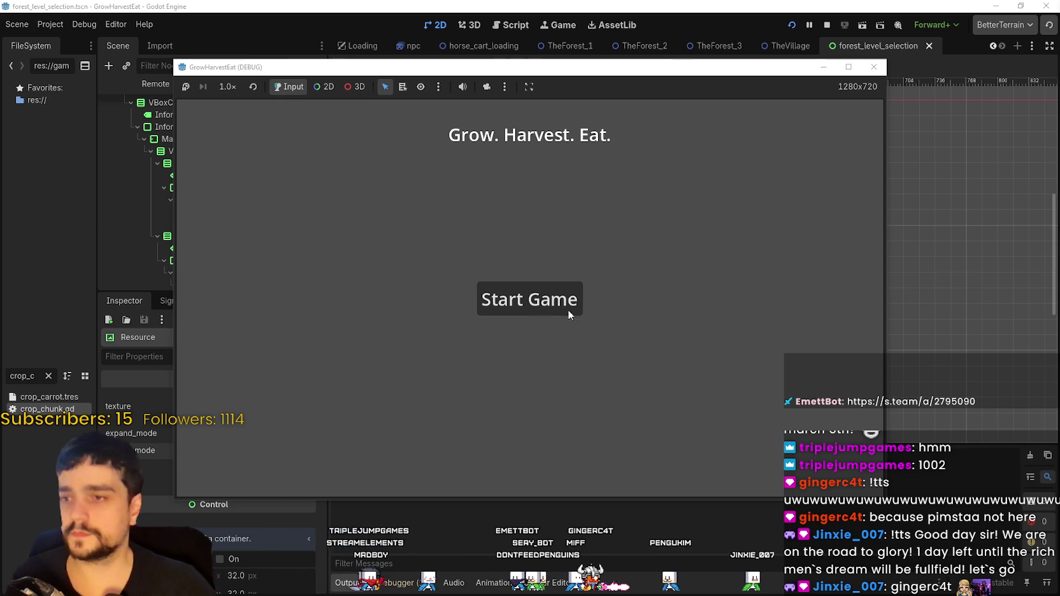
{"action": "left_click", "coordinate": [542, 305]}
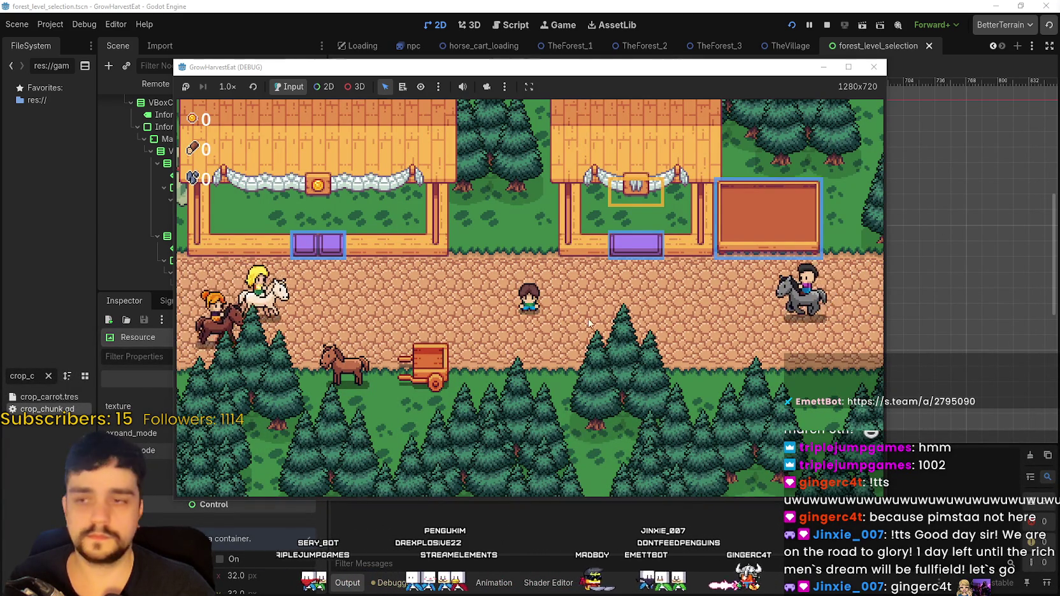
{"action": "key", "text": "a"}
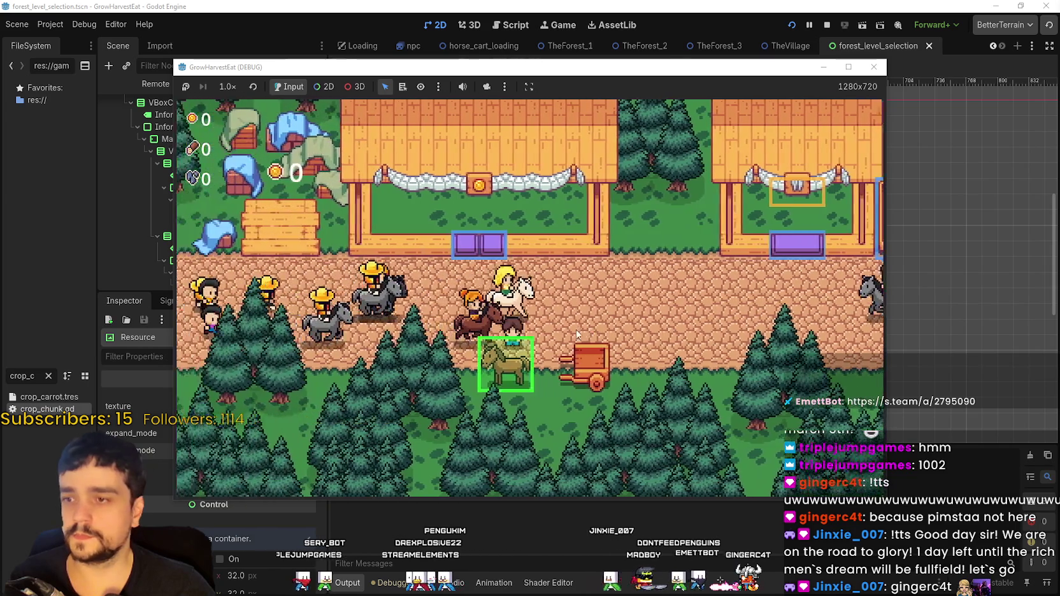
{"action": "key", "text": "e"}
Preview Stages 2 and 3 (Wood 60%, Stone 40%), then view the live Remote scene tree
{"action": "left_click", "coordinate": [465, 195]}
{"action": "left_click", "coordinate": [513, 195]}
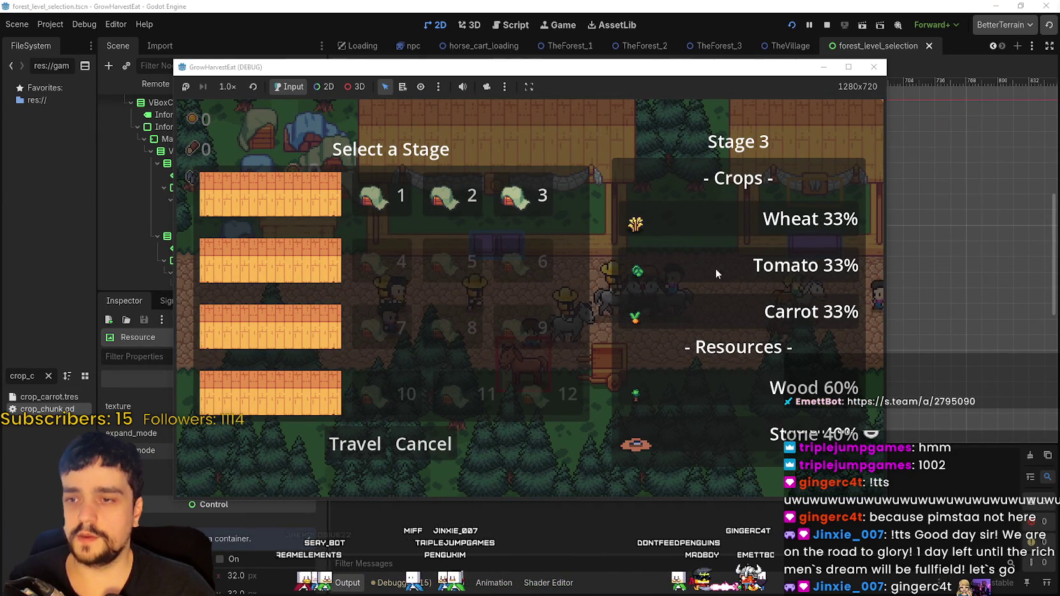
{"action": "left_click", "coordinate": [848, 66]}
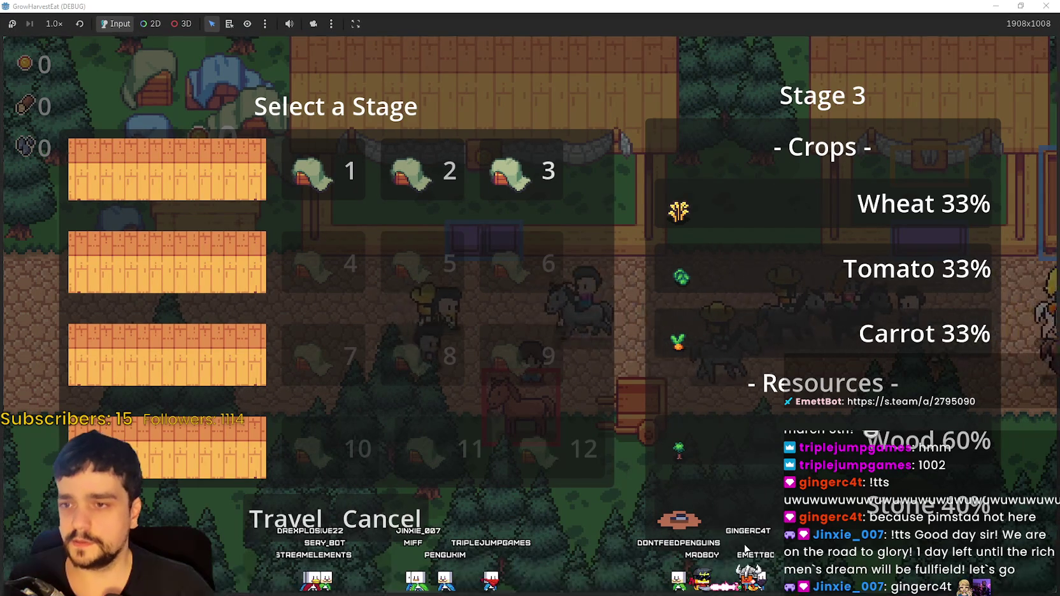
{"action": "double_click", "coordinate": [477, 6]}
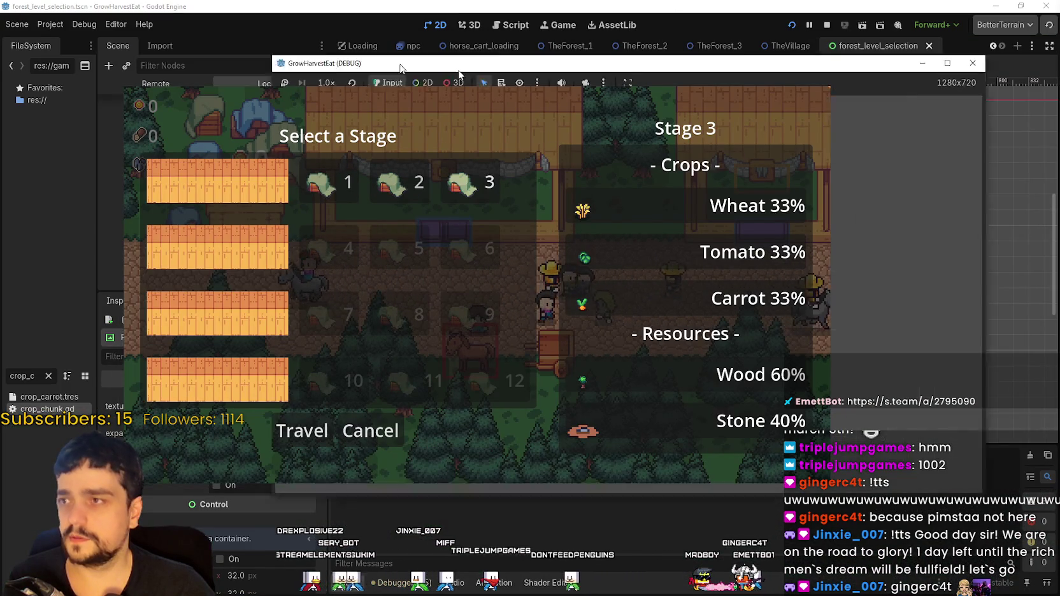
{"action": "left_click", "coordinate": [271, 83]}
{"action": "left_click", "coordinate": [162, 85]}
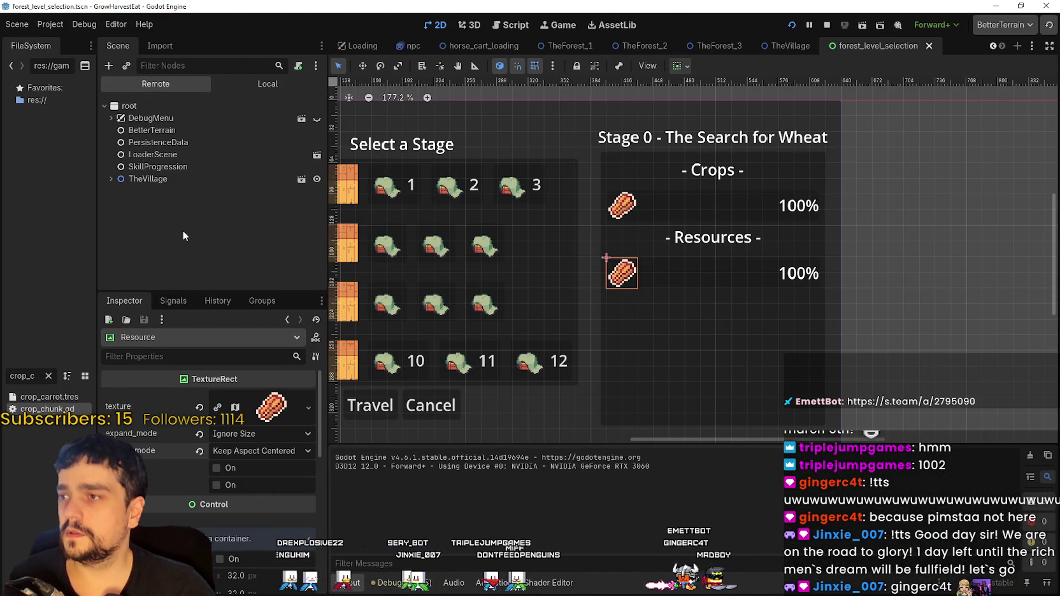
Expand the live scene tree down to Resource_2_Panel's Resource_Example Resource icon
{"action": "left_click", "coordinate": [111, 179]}
{"action": "left_click", "coordinate": [117, 278]}
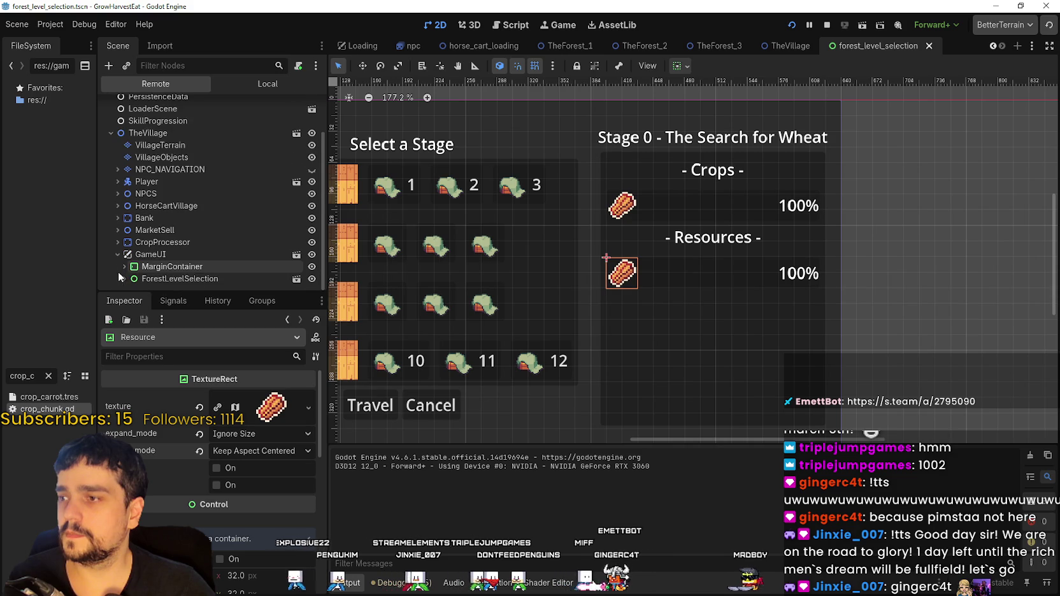
{"action": "scroll", "coordinate": [121, 277], "scroll_direction": "down", "scroll_amount": 2}
{"action": "left_click", "coordinate": [124, 278]}
{"action": "scroll", "coordinate": [120, 277], "scroll_direction": "down", "scroll_amount": 2}
{"action": "left_click", "coordinate": [126, 278]}
{"action": "scroll", "coordinate": [127, 278], "scroll_direction": "down", "scroll_amount": 1}
{"action": "left_click", "coordinate": [134, 276]}
{"action": "scroll", "coordinate": [133, 276], "scroll_direction": "down", "scroll_amount": 2}
{"action": "left_click", "coordinate": [136, 275]}
{"action": "scroll", "coordinate": [137, 275], "scroll_direction": "down", "scroll_amount": 2}
{"action": "left_click", "coordinate": [138, 273]}
{"action": "scroll", "coordinate": [140, 271], "scroll_direction": "down", "scroll_amount": 2}
{"action": "left_click", "coordinate": [147, 275]}
{"action": "scroll", "coordinate": [147, 275], "scroll_direction": "down", "scroll_amount": 2}
{"action": "left_click", "coordinate": [149, 275]}
{"action": "scroll", "coordinate": [159, 277], "scroll_direction": "down", "scroll_amount": 4}
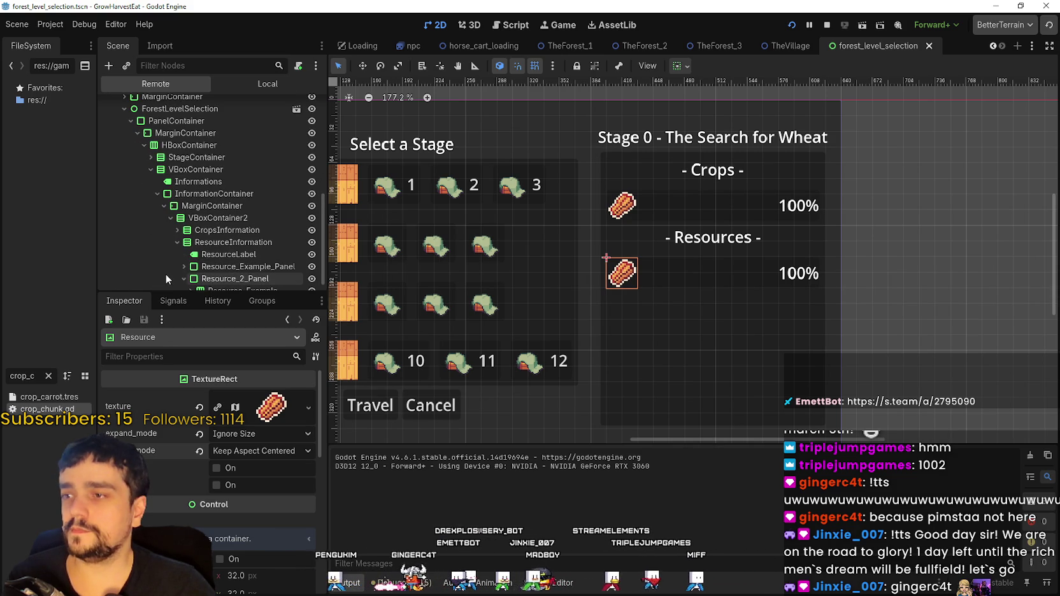
{"action": "left_click", "coordinate": [184, 267]}
{"action": "left_click", "coordinate": [220, 275]}
{"action": "left_click", "coordinate": [190, 278]}
{"action": "scroll", "coordinate": [206, 281], "scroll_direction": "down", "scroll_amount": 2}
{"action": "left_click", "coordinate": [206, 267]}
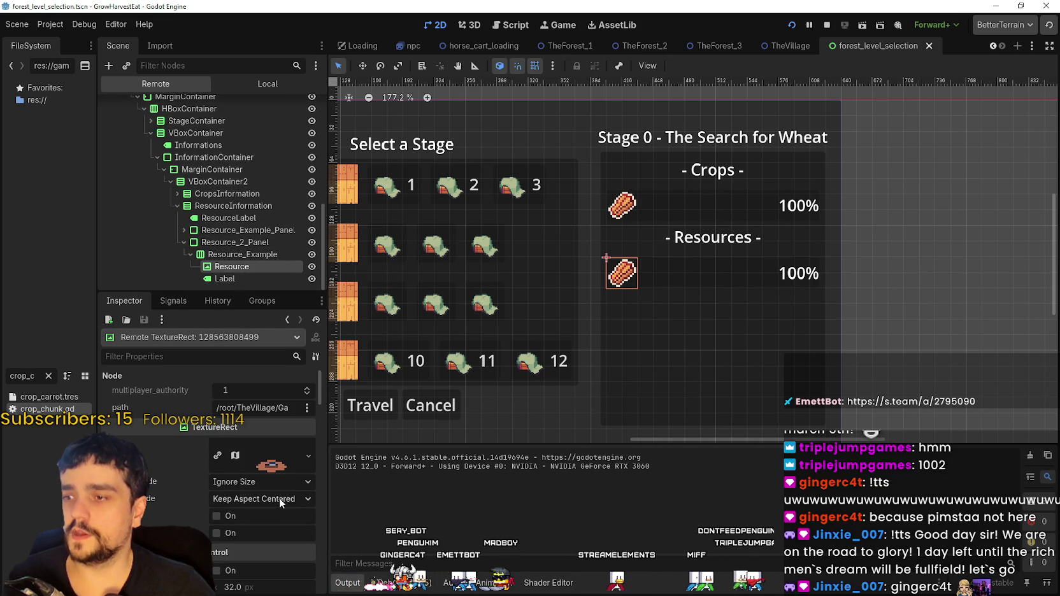
Try the icon's expand and stretch options and preview its texture, leaving expand on Ignore Size
{"action": "left_click", "coordinate": [277, 482]}
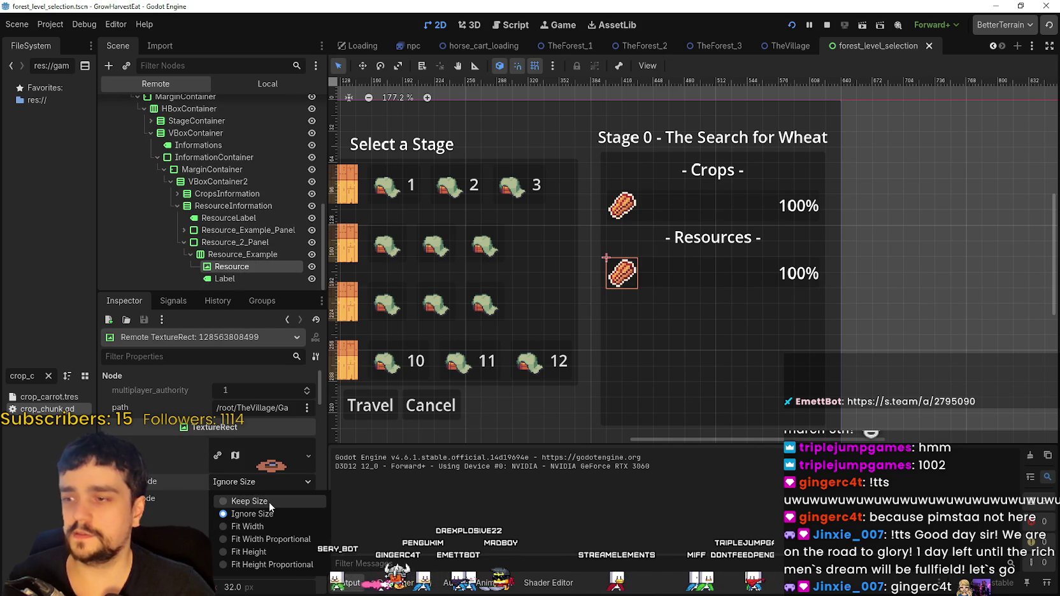
{"action": "left_click", "coordinate": [268, 501]}
{"action": "left_click", "coordinate": [269, 501]}
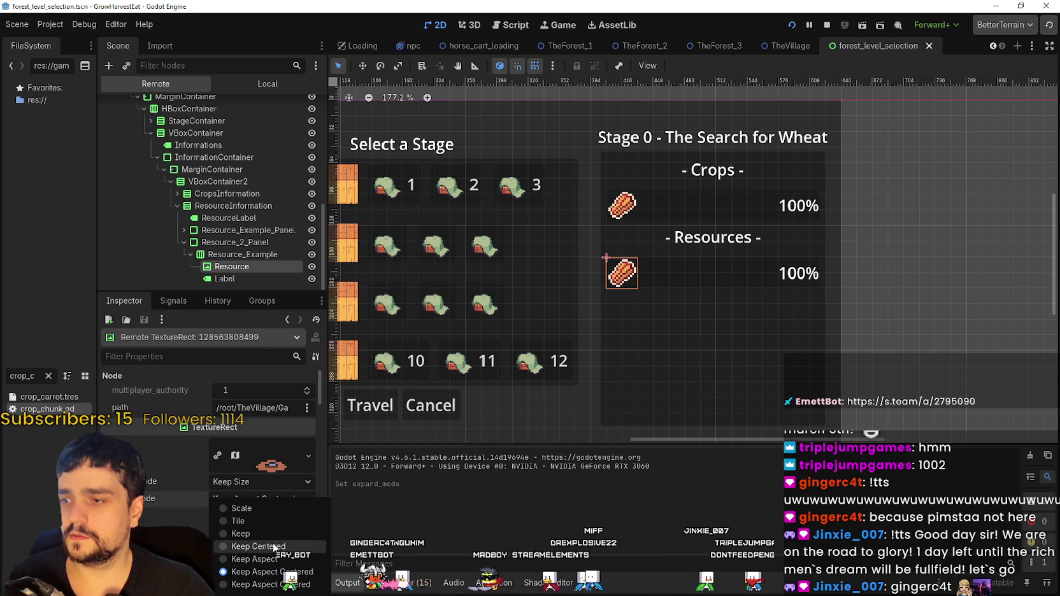
{"action": "left_click", "coordinate": [240, 484]}
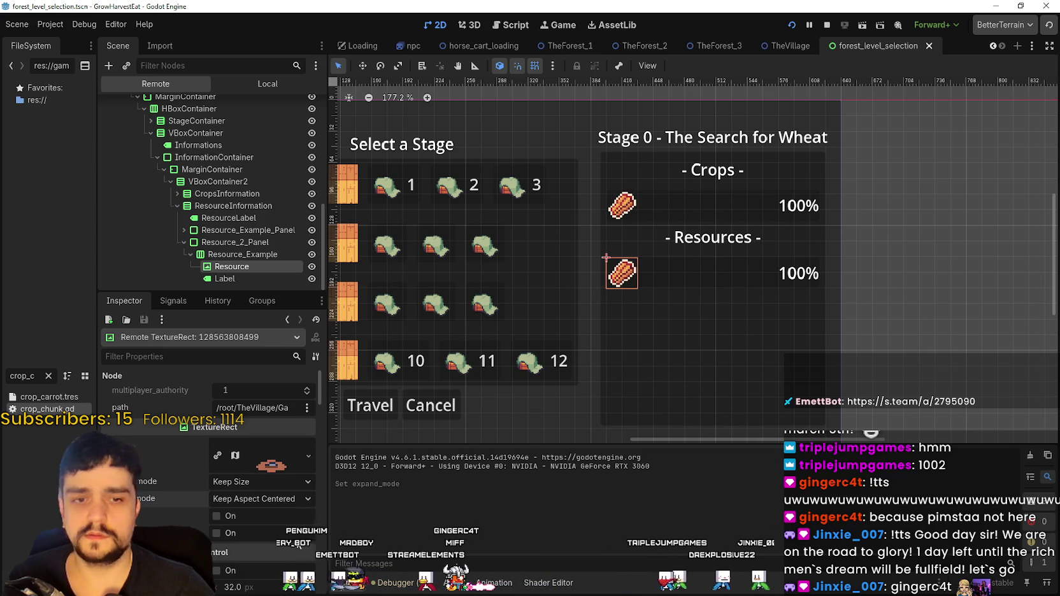
{"action": "left_click", "coordinate": [262, 498]}
{"action": "left_click", "coordinate": [276, 586]}
{"action": "left_click", "coordinate": [255, 481]}
{"action": "left_click", "coordinate": [271, 466]}
{"action": "left_click", "coordinate": [271, 468]}
{"action": "left_click", "coordinate": [277, 474]}
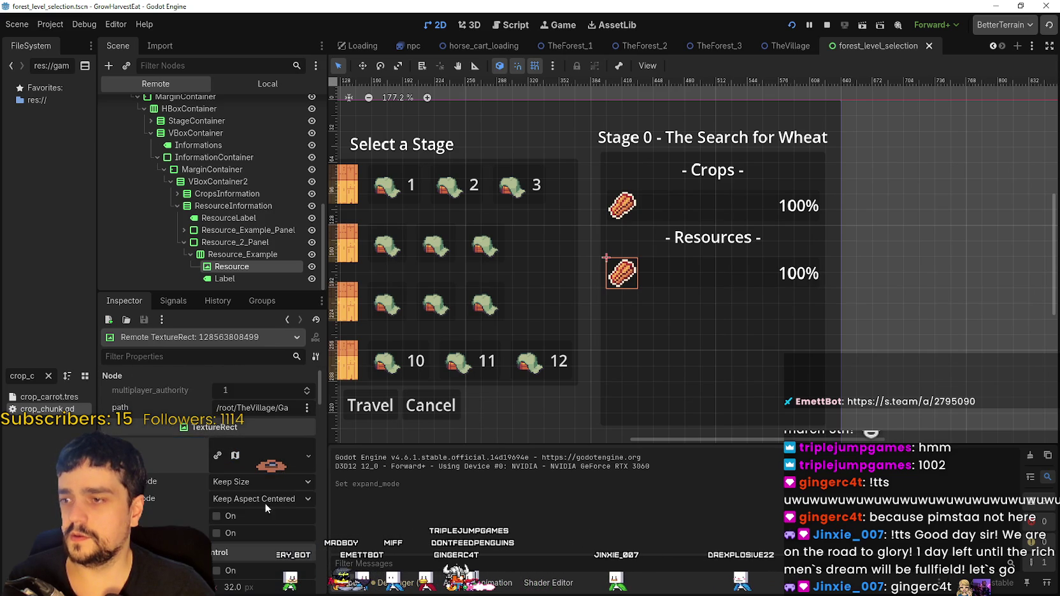
{"action": "left_click", "coordinate": [271, 465]}
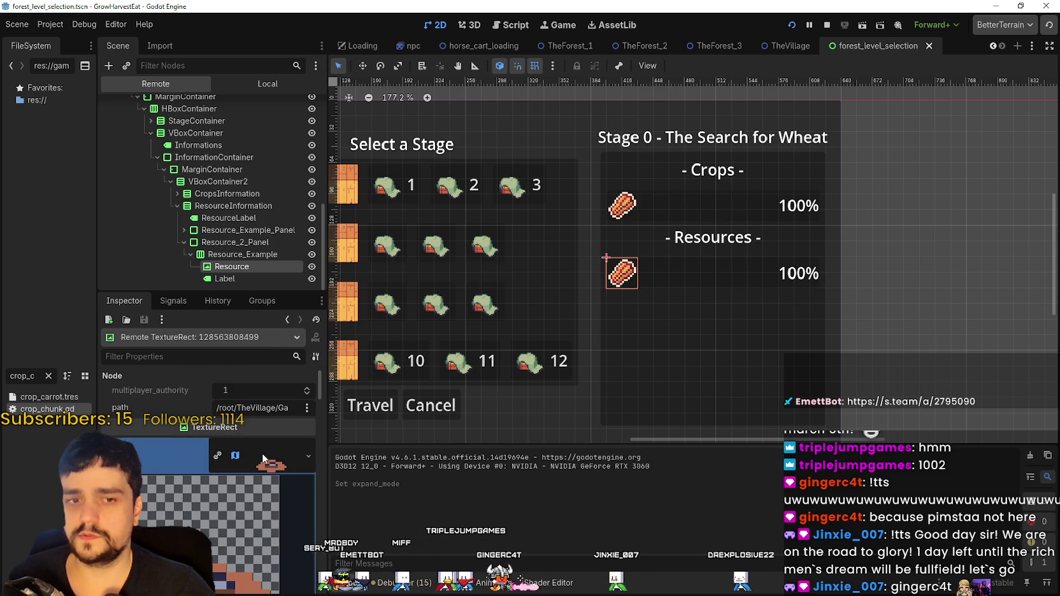
{"action": "scroll", "coordinate": [254, 560], "scroll_direction": "down", "scroll_amount": 3}
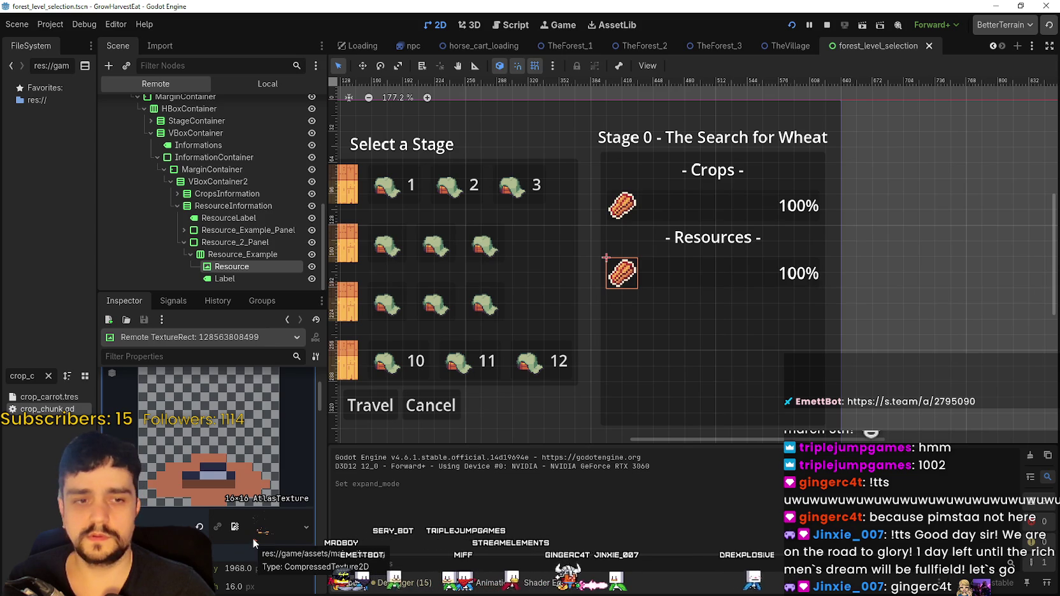
{"action": "left_click", "coordinate": [253, 538]}
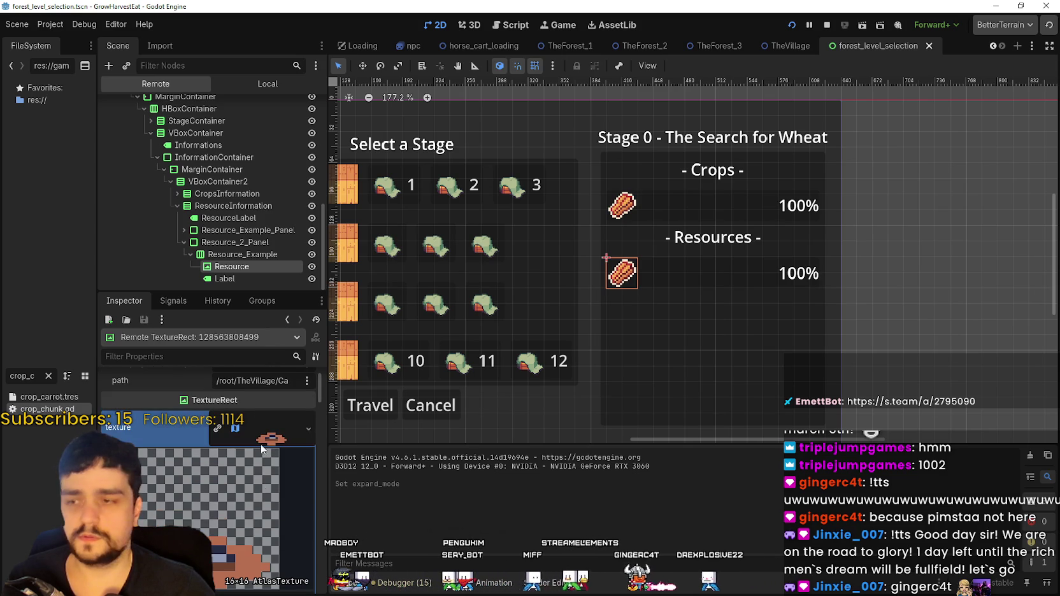
{"action": "left_click", "coordinate": [254, 455]}
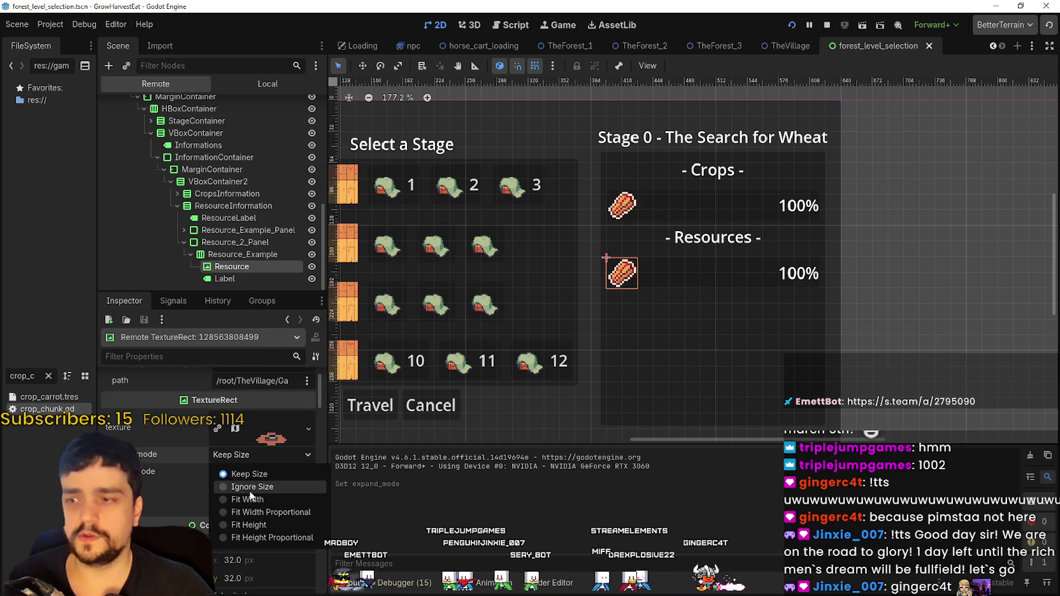
{"action": "left_click", "coordinate": [247, 486]}
{"action": "scroll", "coordinate": [274, 588], "scroll_direction": "down", "scroll_amount": 3}
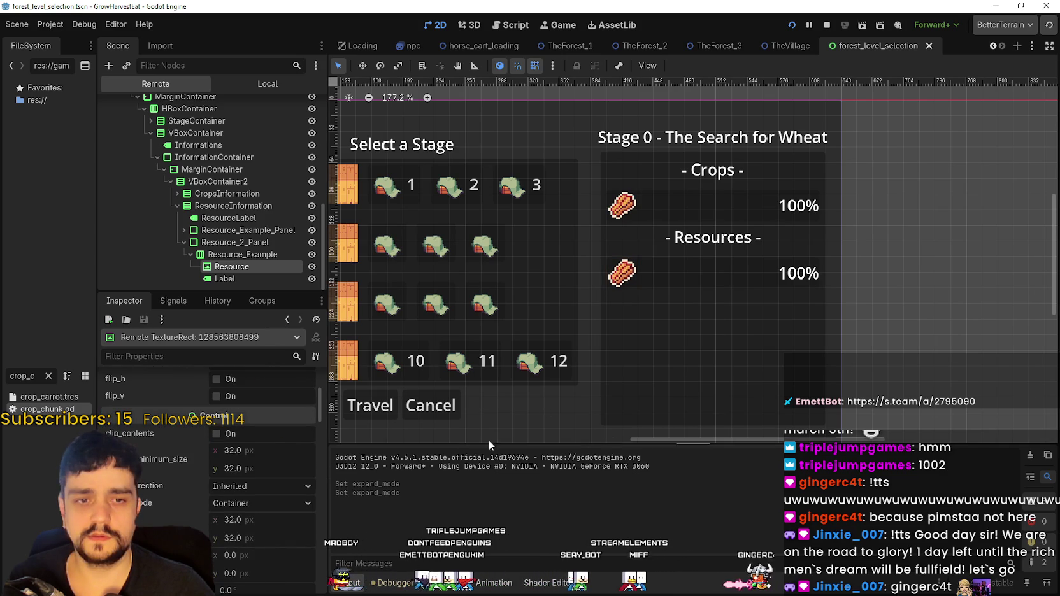
Compare the first Resource_Example row's Resource icon with the second row's icon
{"action": "left_click", "coordinate": [182, 230]}
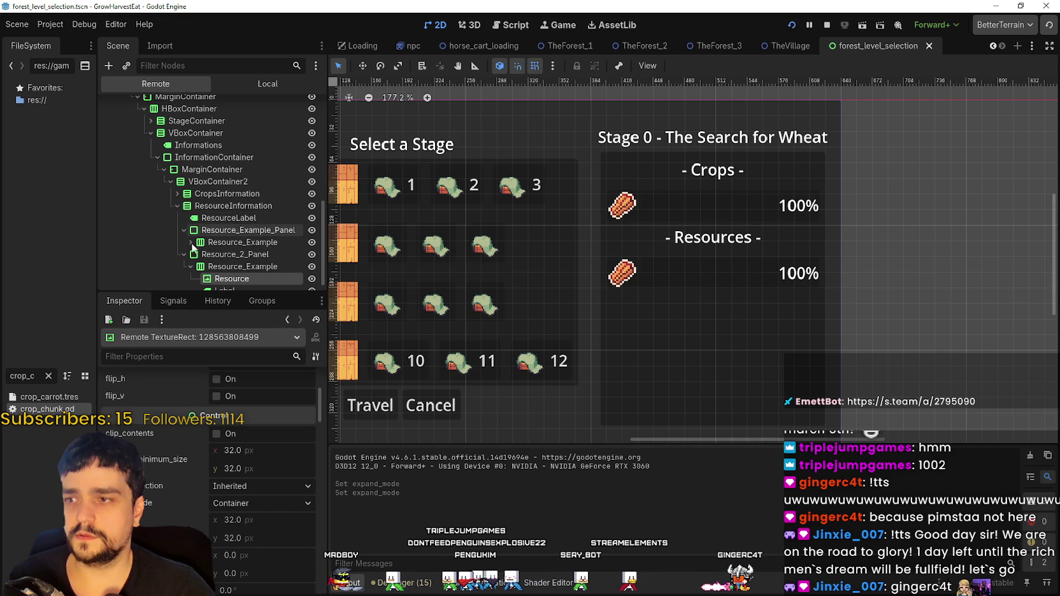
{"action": "left_click", "coordinate": [191, 242]}
{"action": "scroll", "coordinate": [210, 236], "scroll_direction": "down", "scroll_amount": 1}
{"action": "left_click", "coordinate": [224, 207]}
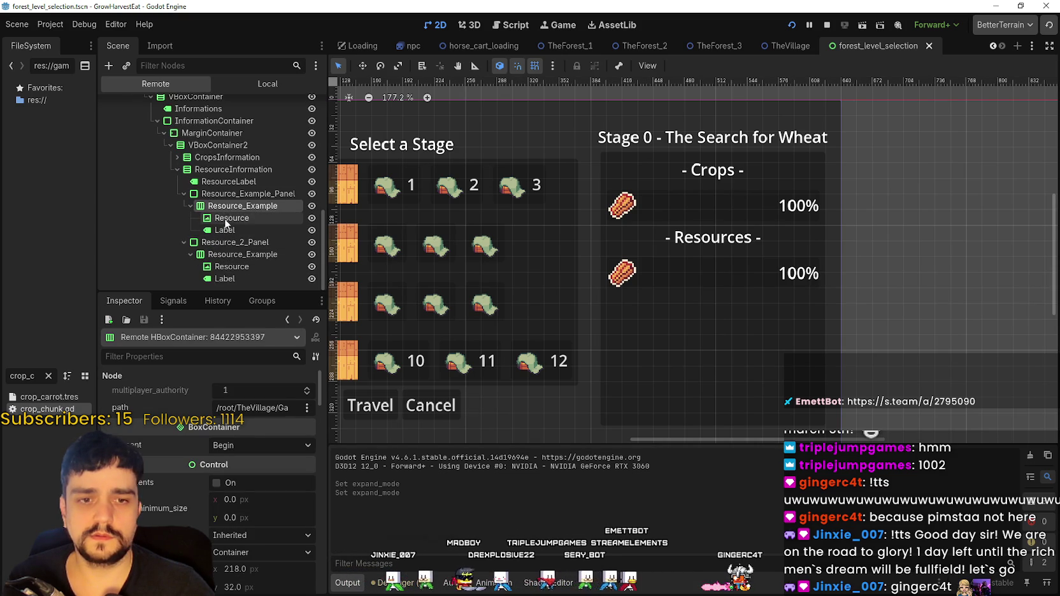
{"action": "left_click", "coordinate": [227, 217]}
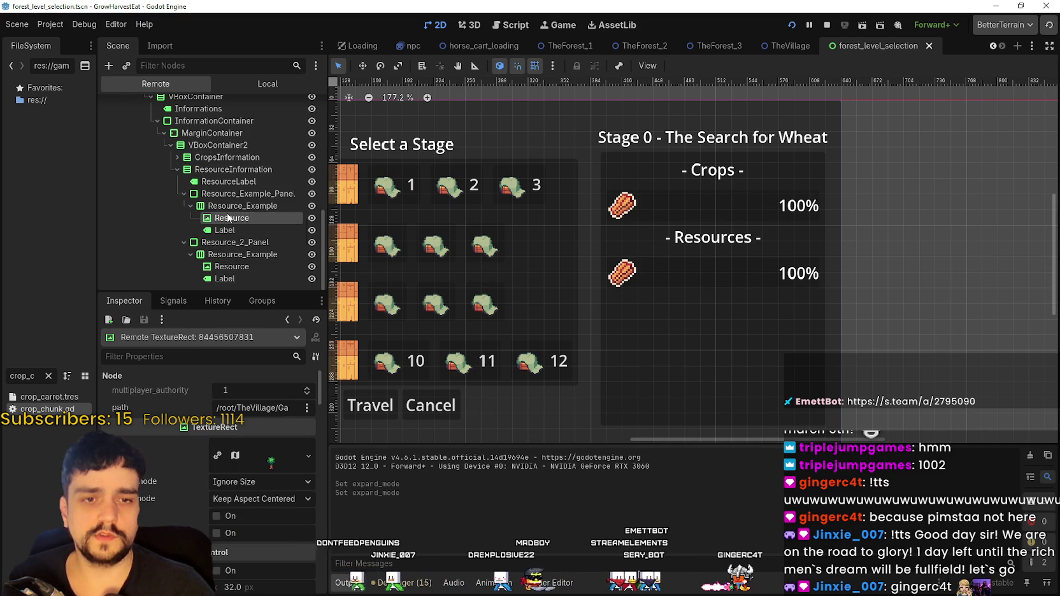
{"action": "left_click", "coordinate": [246, 269]}
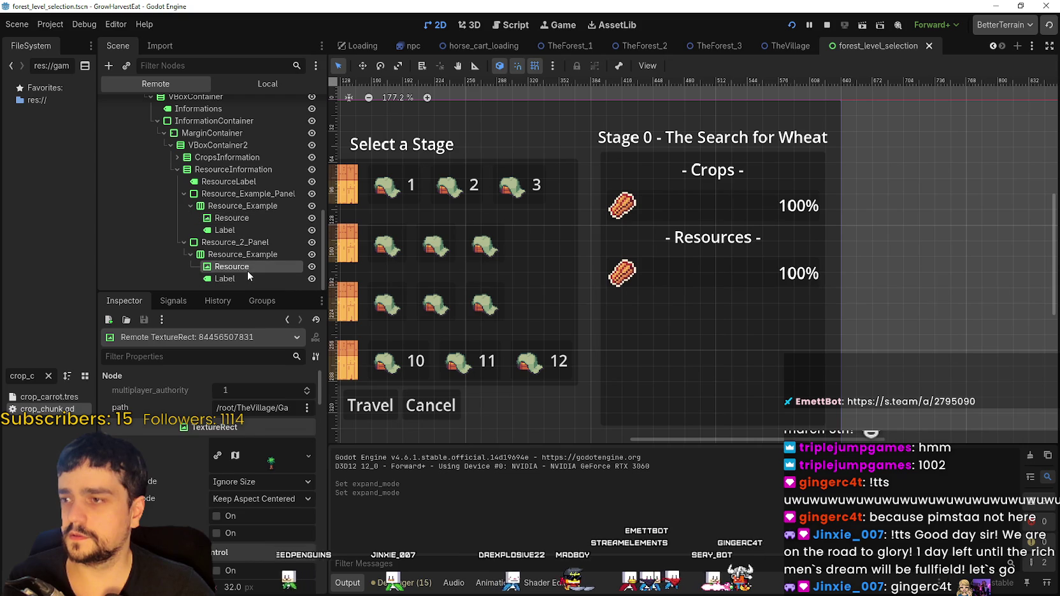
{"action": "scroll", "coordinate": [290, 568], "scroll_direction": "up", "scroll_amount": 2}
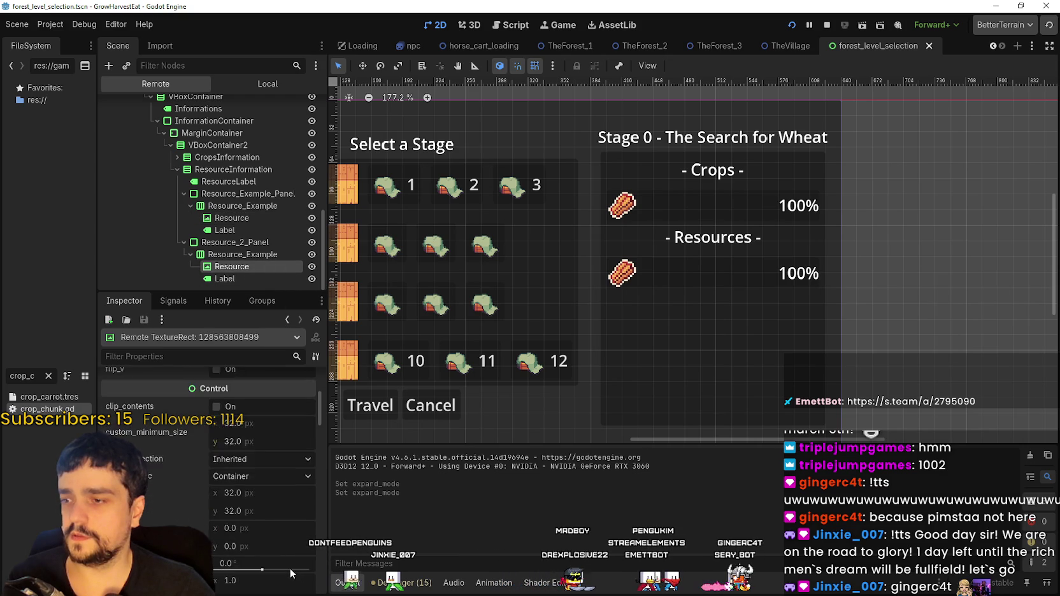
Set the icon to Ignore Size with Keep Aspect Centered stretching, then run the game
{"action": "left_click", "coordinate": [273, 499]}
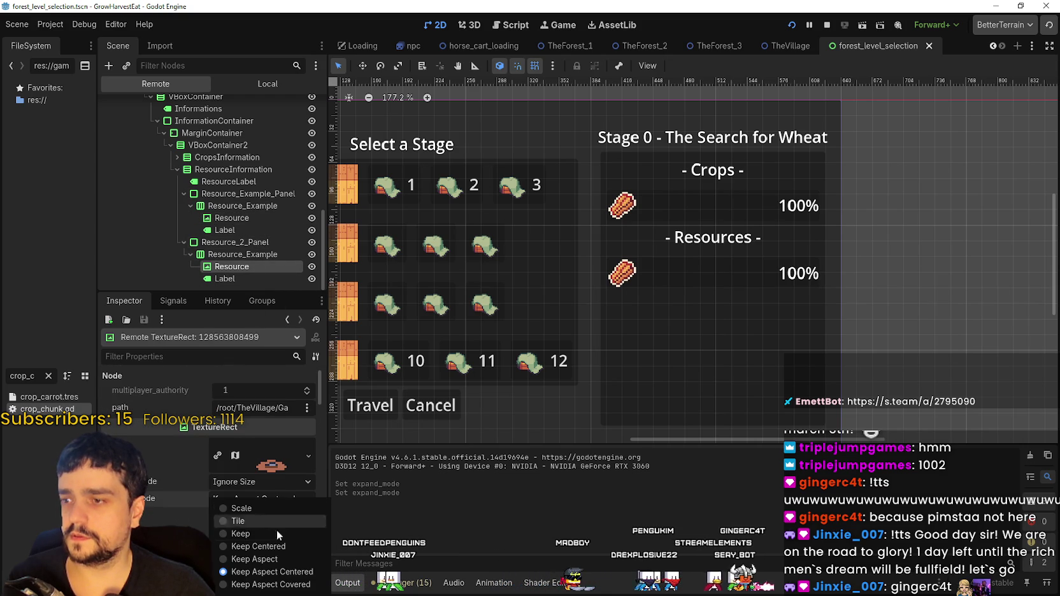
{"action": "left_click", "coordinate": [280, 562]}
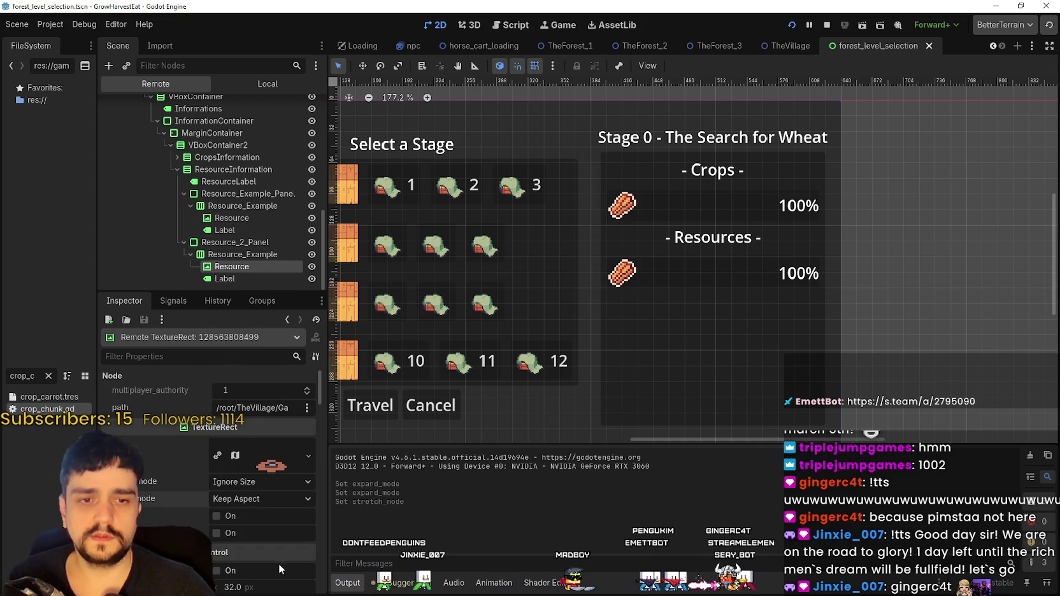
{"action": "left_click", "coordinate": [261, 498]}
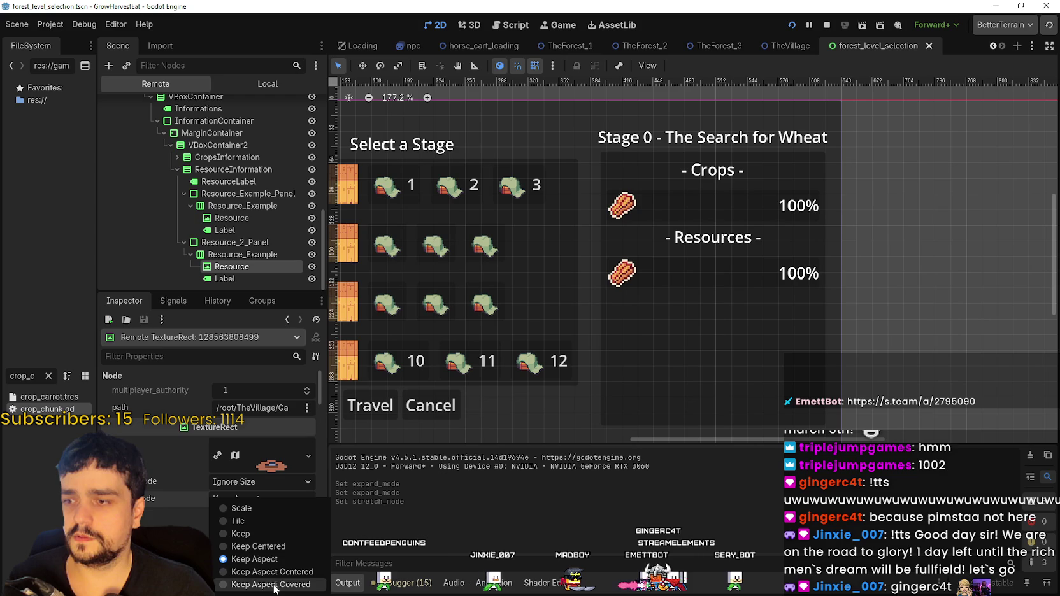
{"action": "left_click", "coordinate": [275, 586]}
{"action": "left_click", "coordinate": [255, 499]}
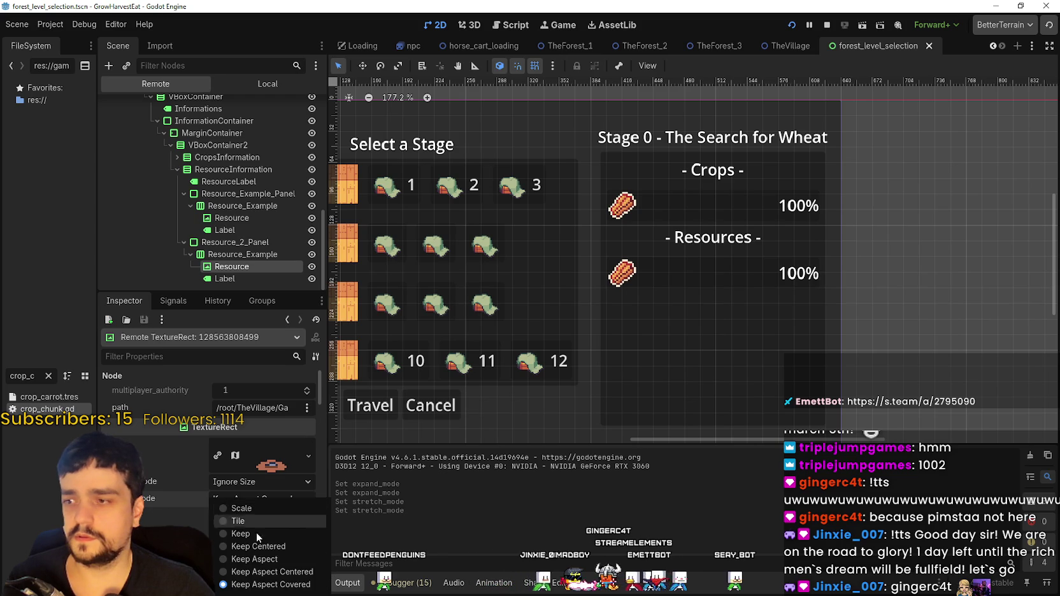
{"action": "left_click", "coordinate": [266, 565]}
{"action": "left_click", "coordinate": [246, 482]}
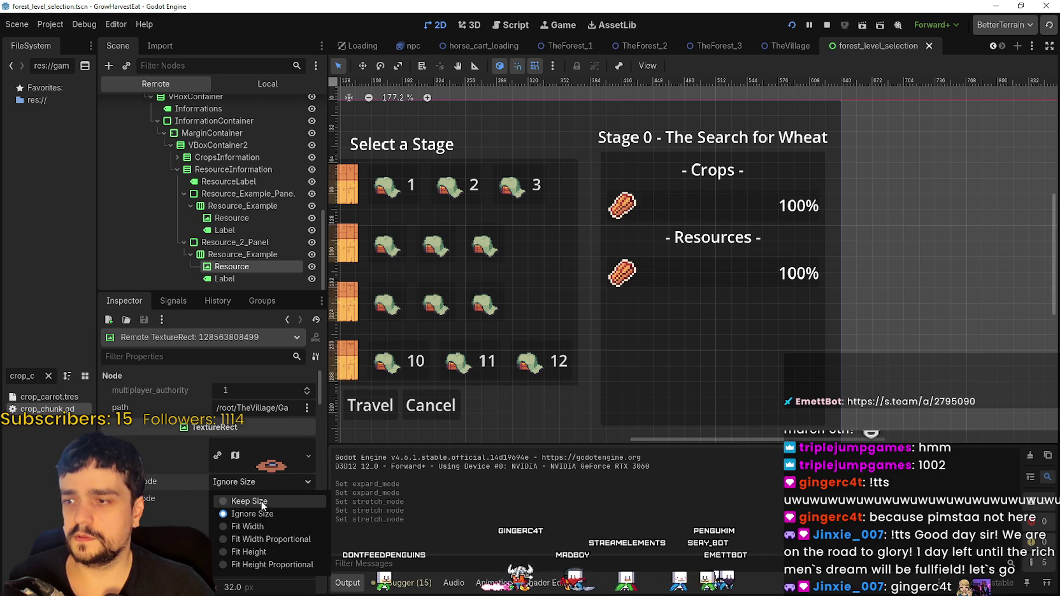
{"action": "left_click", "coordinate": [261, 501]}
{"action": "left_click", "coordinate": [263, 483]}
{"action": "left_click", "coordinate": [268, 539]}
{"action": "left_click", "coordinate": [251, 486]}
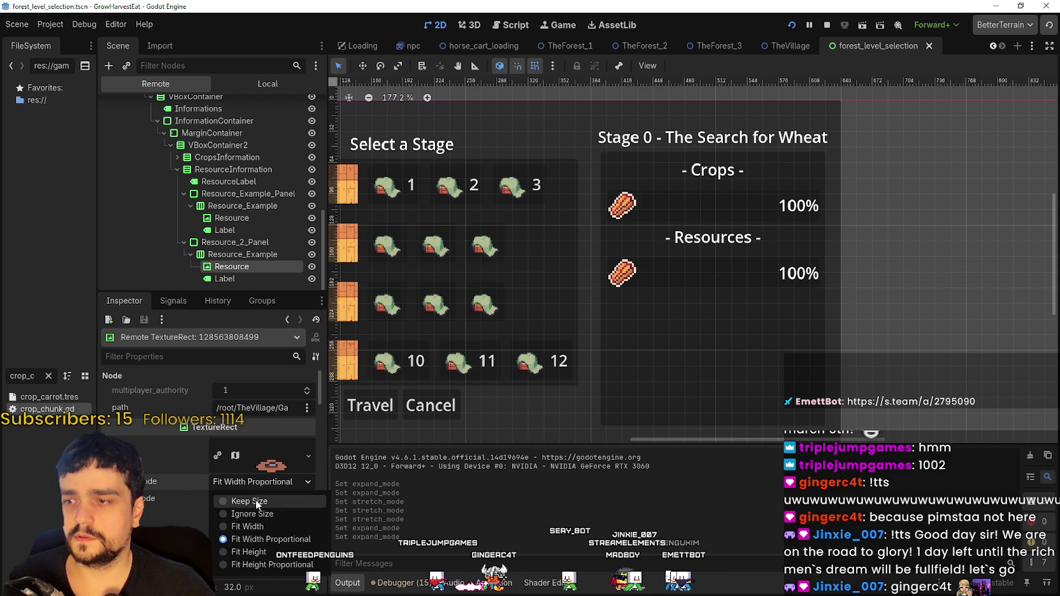
{"action": "left_click", "coordinate": [258, 515]}
{"action": "left_click", "coordinate": [253, 499]}
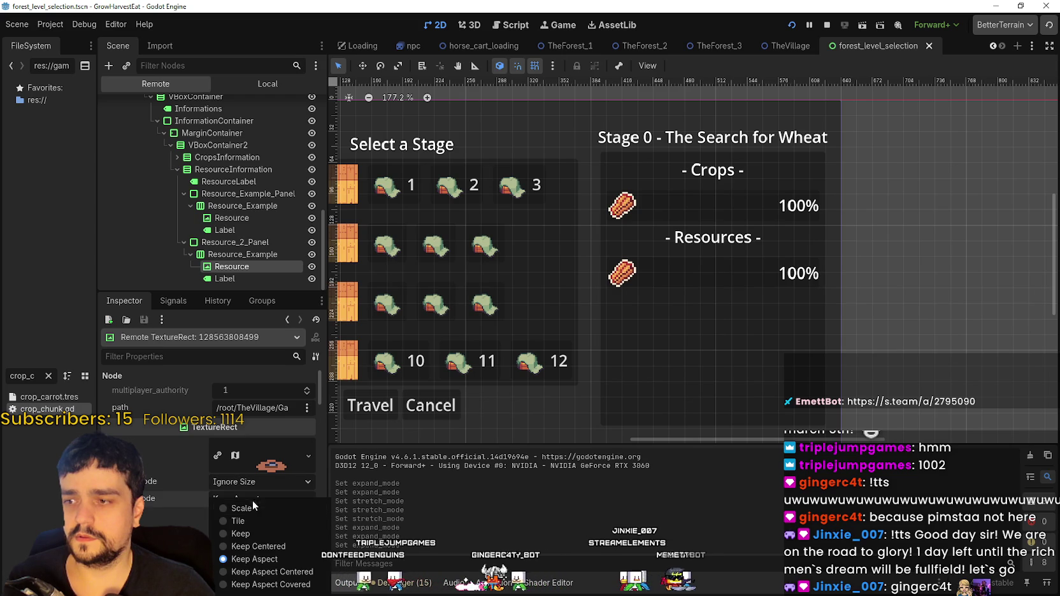
{"action": "left_click", "coordinate": [264, 571]}
{"action": "scroll", "coordinate": [252, 528], "scroll_direction": "down", "scroll_amount": 5}
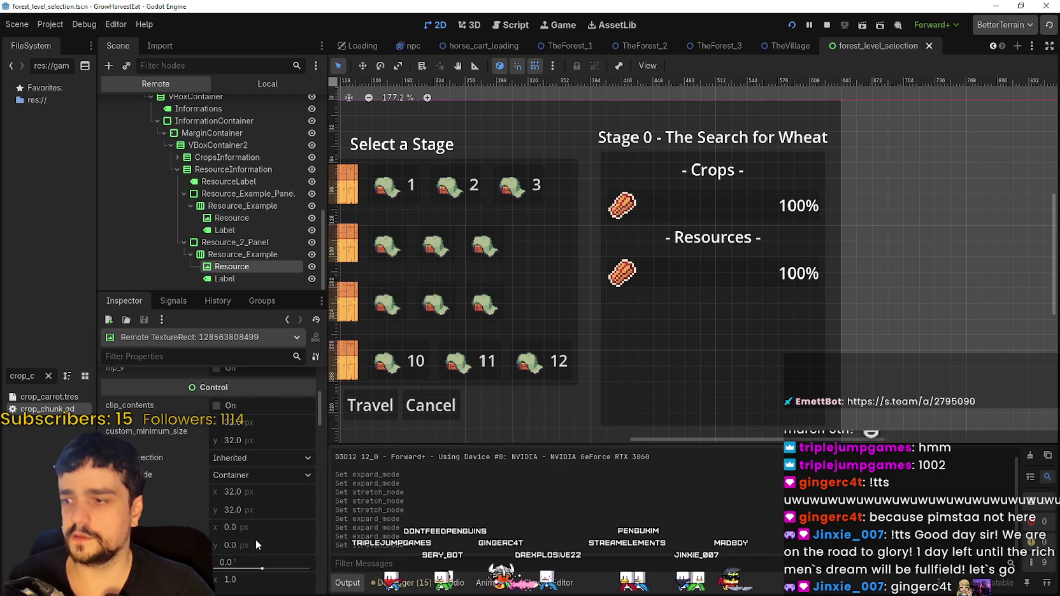
{"action": "key", "text": "F6"}
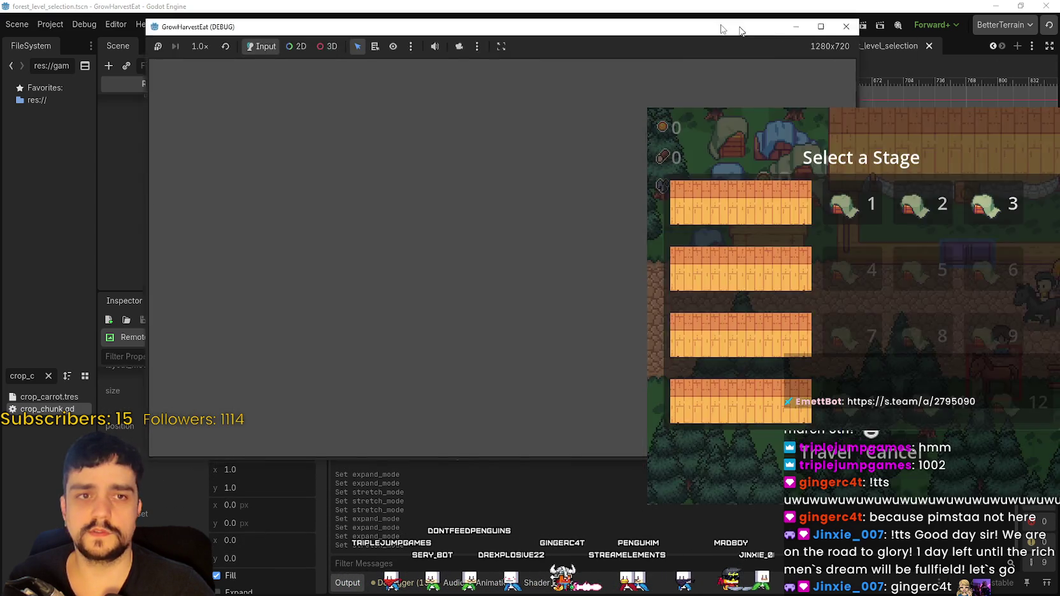
View the game's stage screen maximized, restore it, and return to the editor's Local scene tree
{"action": "left_click", "coordinate": [797, 21]}
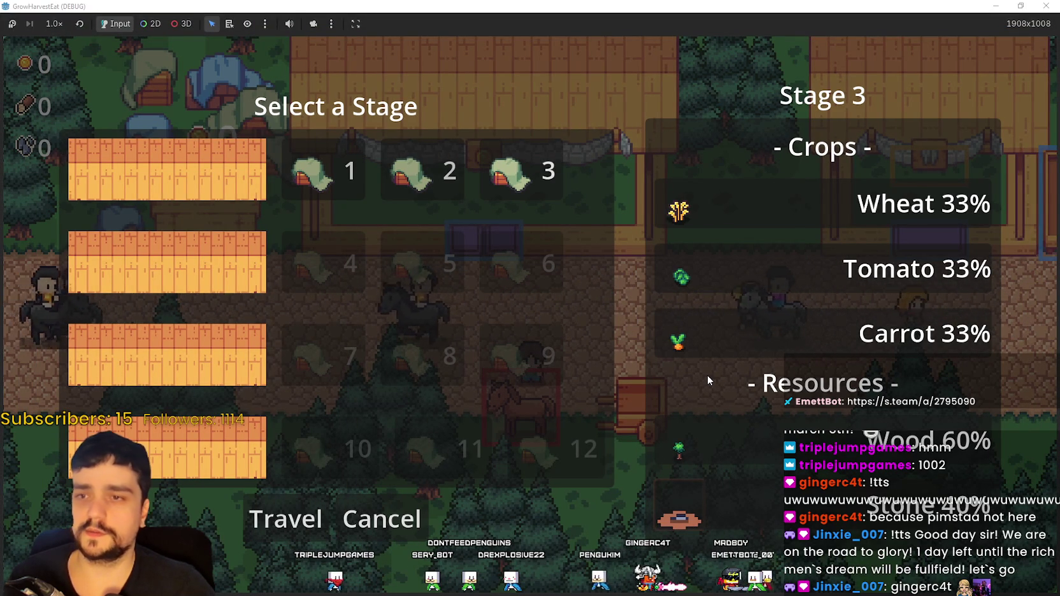
{"action": "double_click", "coordinate": [471, 5]}
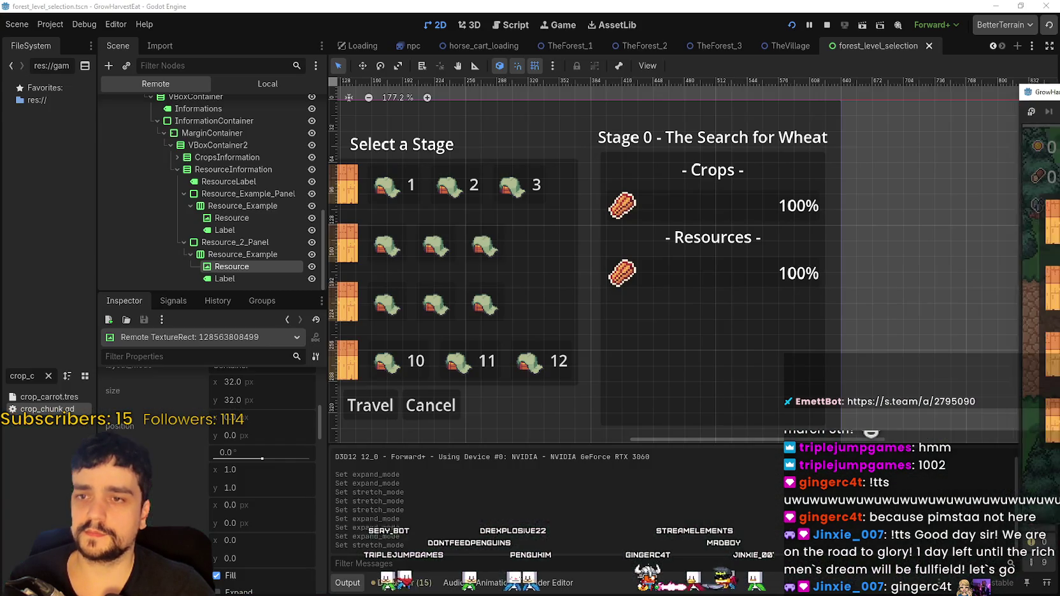
{"action": "left_click", "coordinate": [238, 85]}
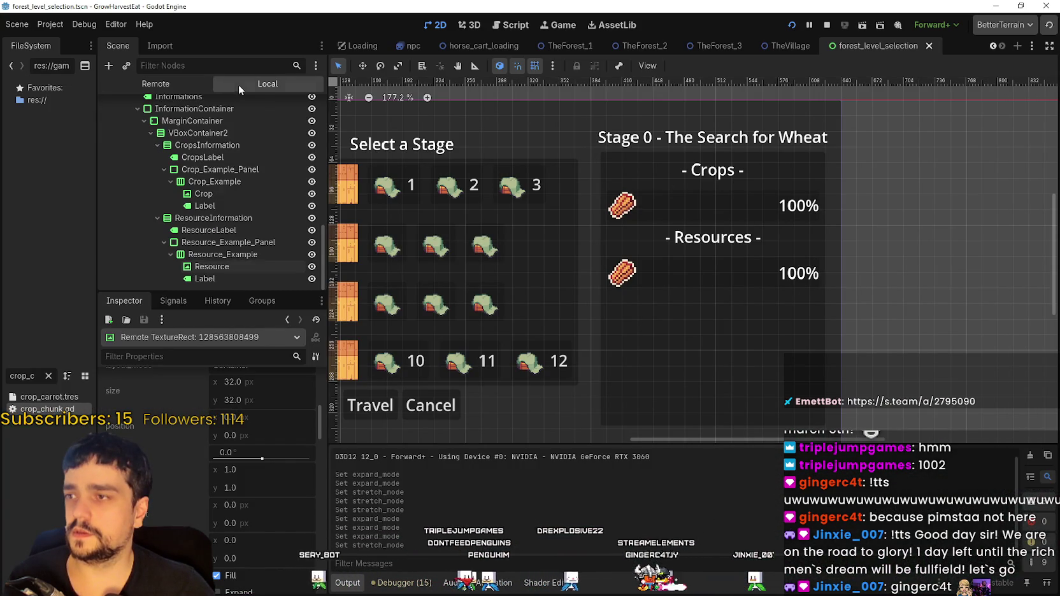
Set ResourceInformation and CropsInformation separation to 5, then maximize the running game window
{"action": "left_click", "coordinate": [219, 220]}
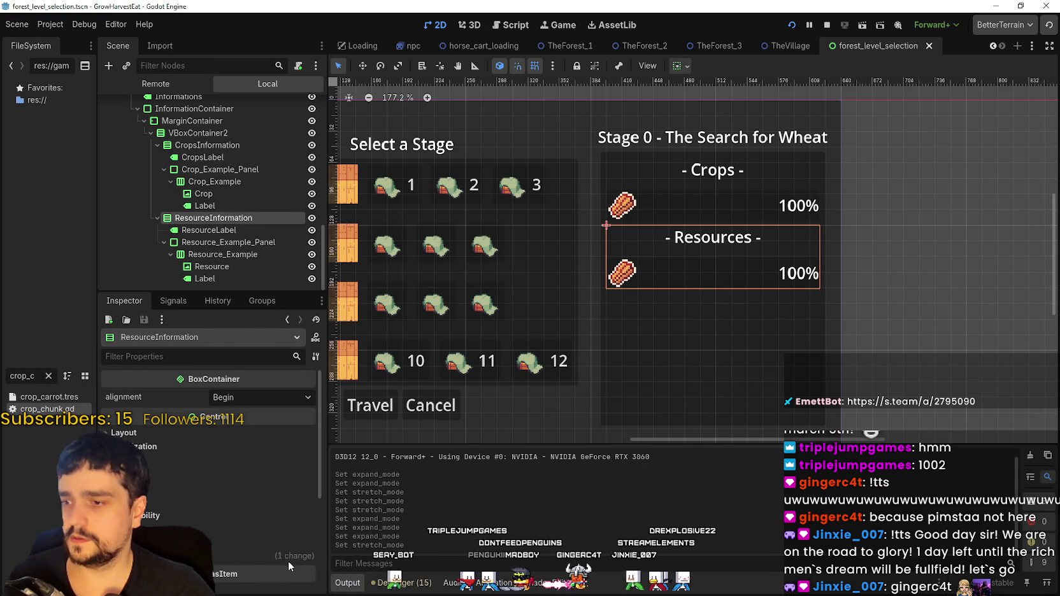
{"action": "scroll", "coordinate": [285, 561], "scroll_direction": "down", "scroll_amount": 1}
{"action": "left_click", "coordinate": [258, 541]}
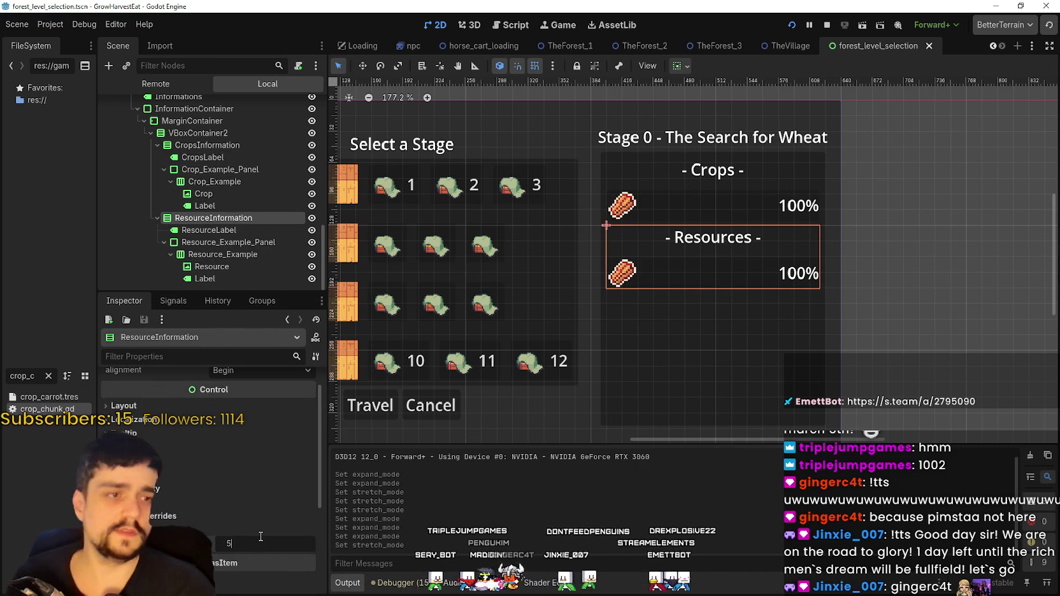
{"action": "key", "text": "Return"}
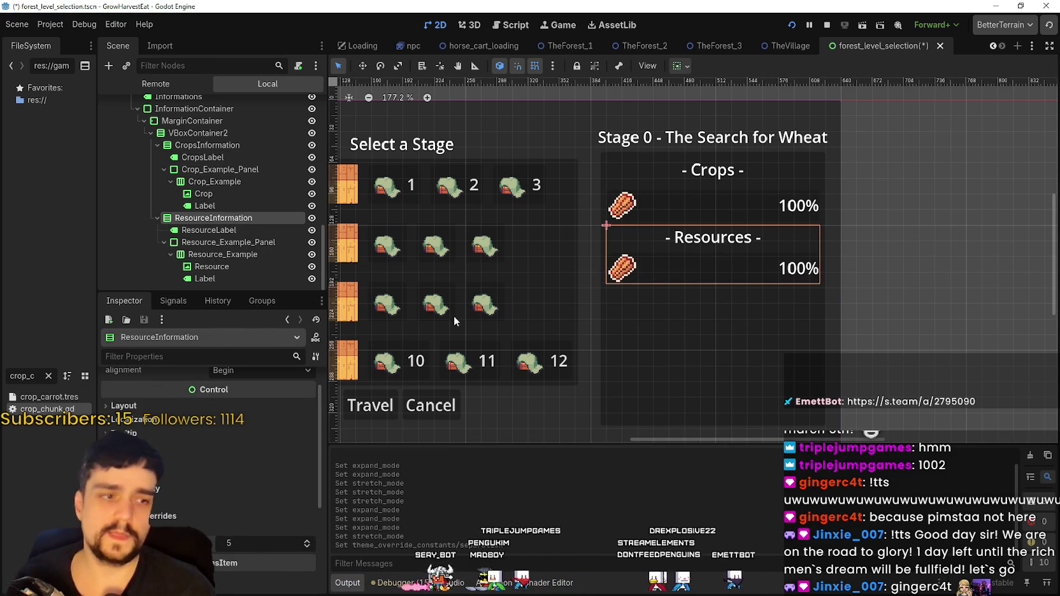
{"action": "left_click", "coordinate": [208, 144]}
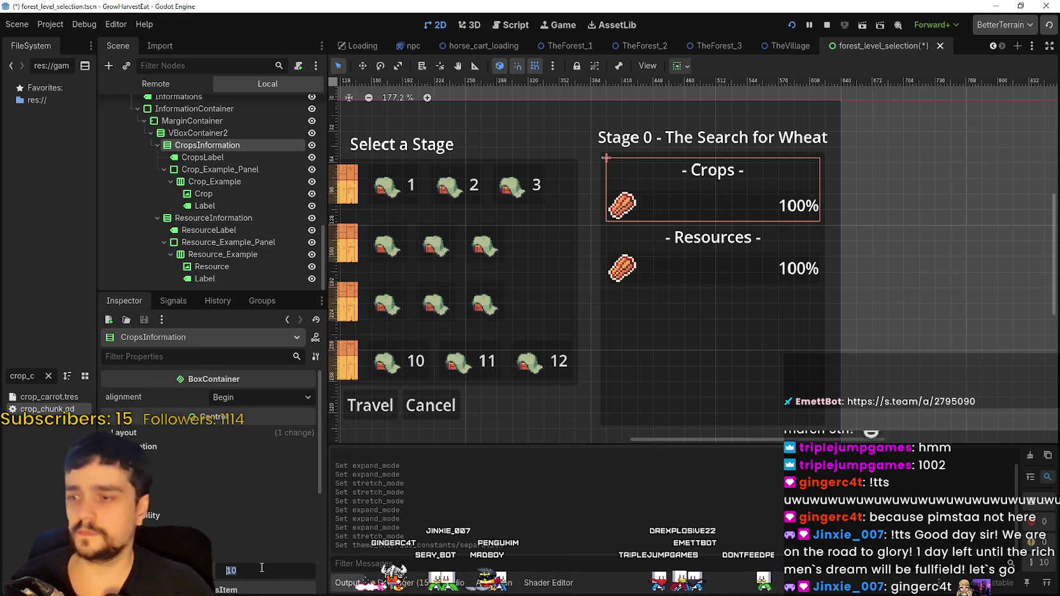
{"action": "type", "text": "5"}
{"action": "key", "text": "Return"}
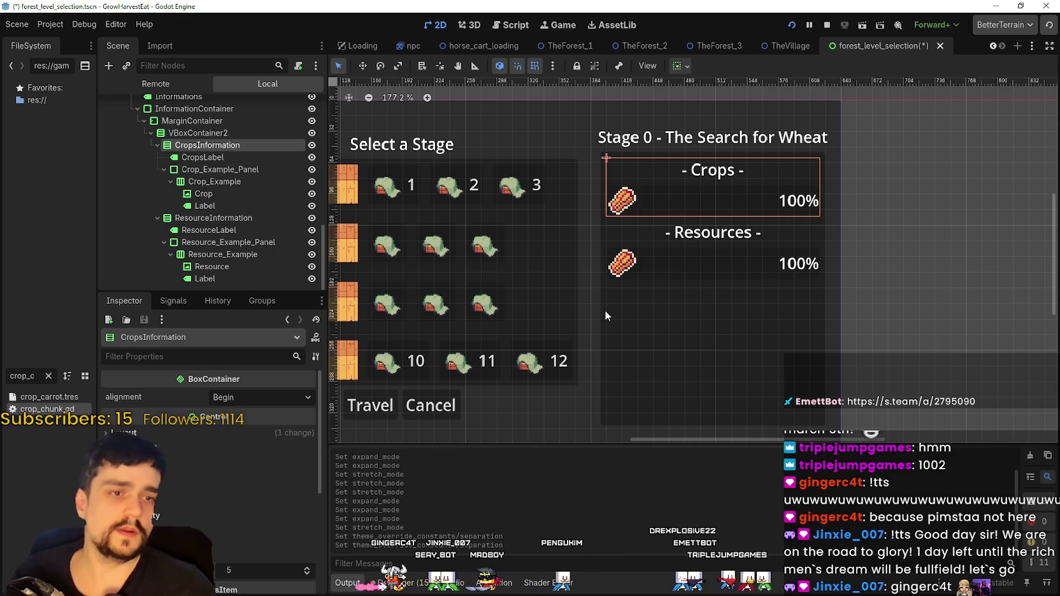
{"action": "left_click", "coordinate": [792, 24]}
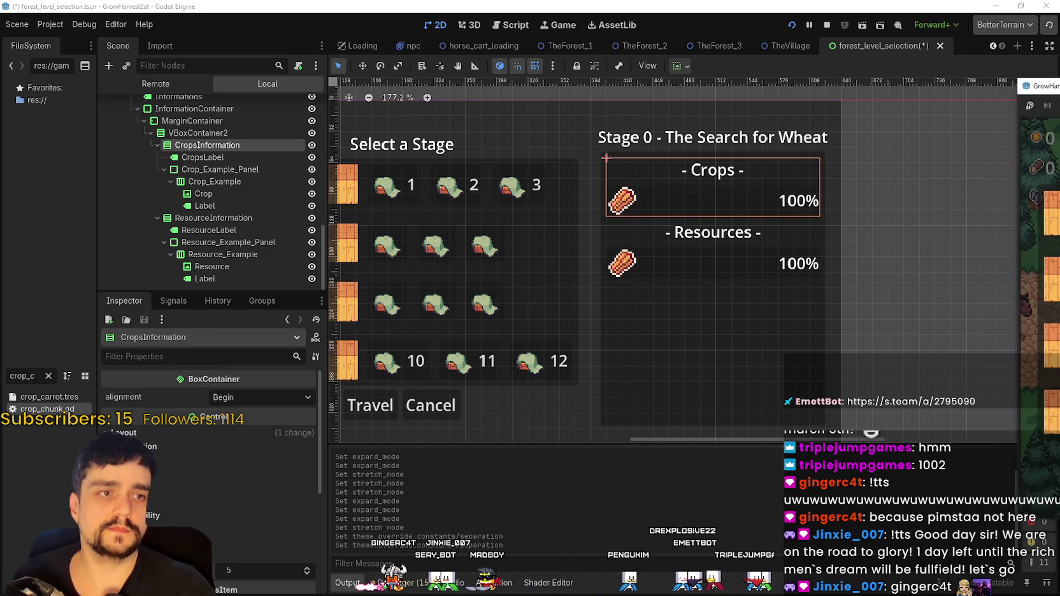
{"action": "left_click", "coordinate": [861, 48]}
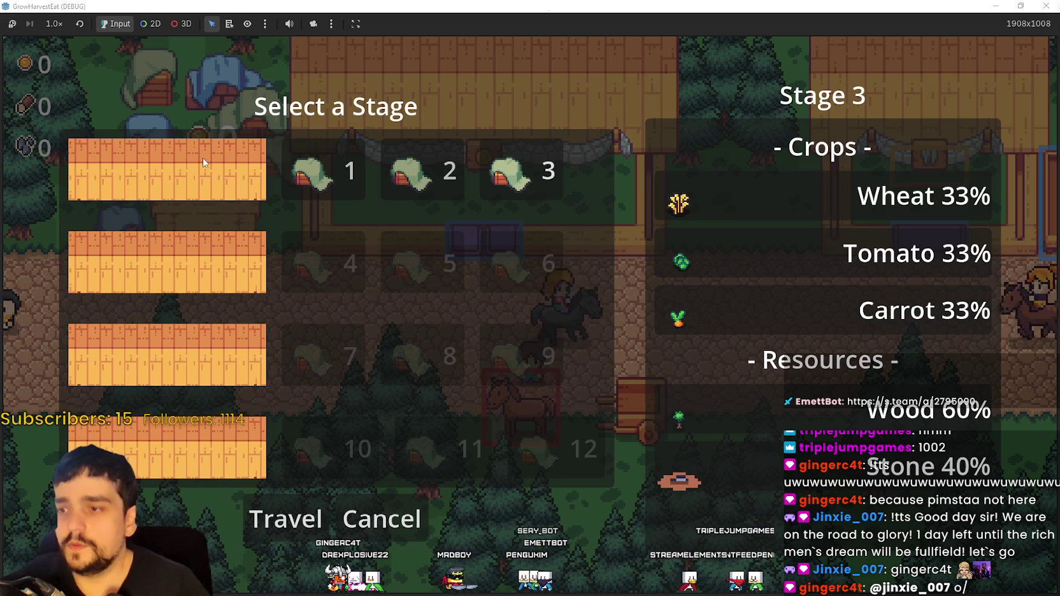
Reopen the stage menu, compare Stages 1–3 details, then stop the game with F8
{"action": "left_click", "coordinate": [423, 519]}
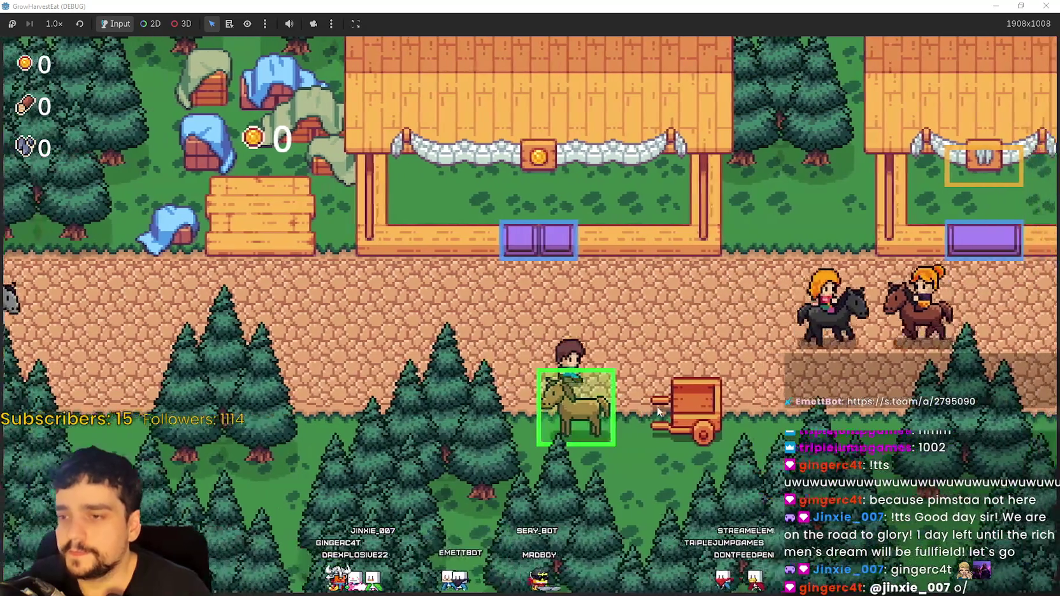
{"action": "left_click", "coordinate": [656, 407]}
{"action": "left_click", "coordinate": [461, 180]}
{"action": "left_click", "coordinate": [510, 172]}
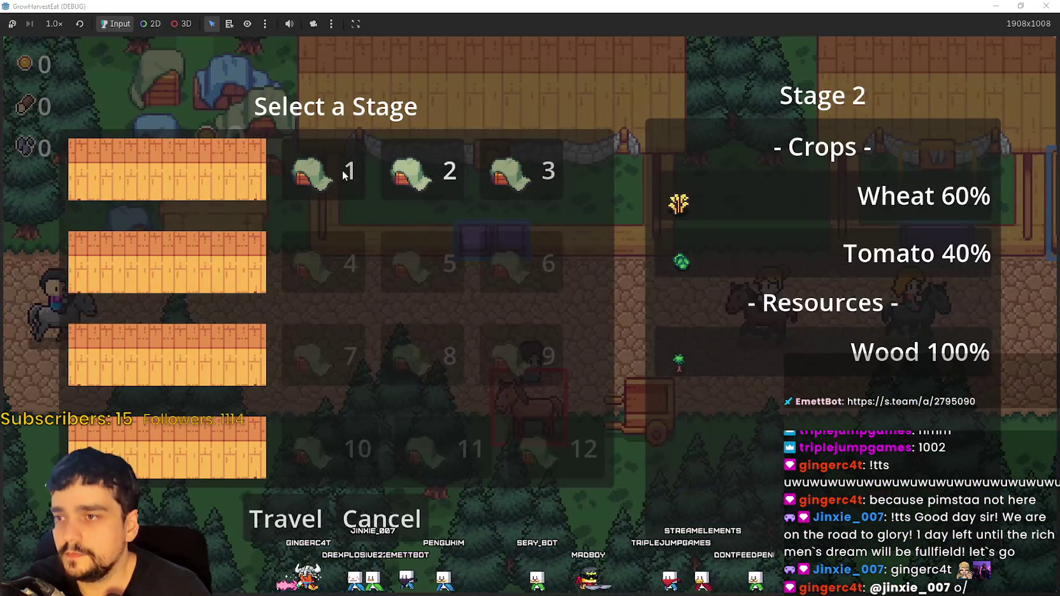
{"action": "left_click", "coordinate": [350, 171]}
{"action": "left_click", "coordinate": [446, 172]}
{"action": "left_click", "coordinate": [509, 172]}
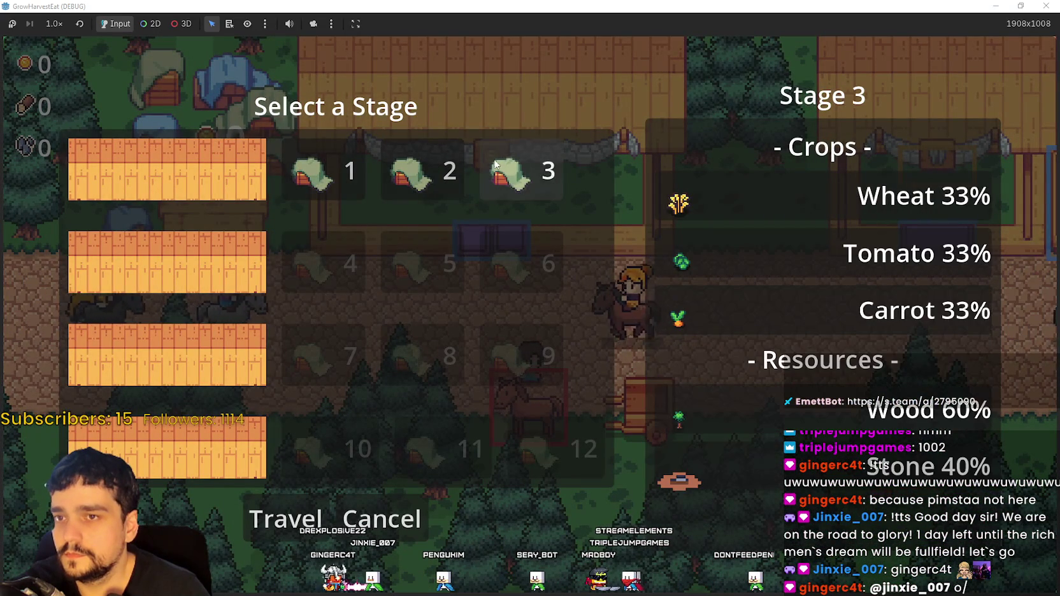
{"action": "left_click", "coordinate": [446, 172]}
{"action": "left_click", "coordinate": [350, 171]}
{"action": "left_click", "coordinate": [509, 171]}
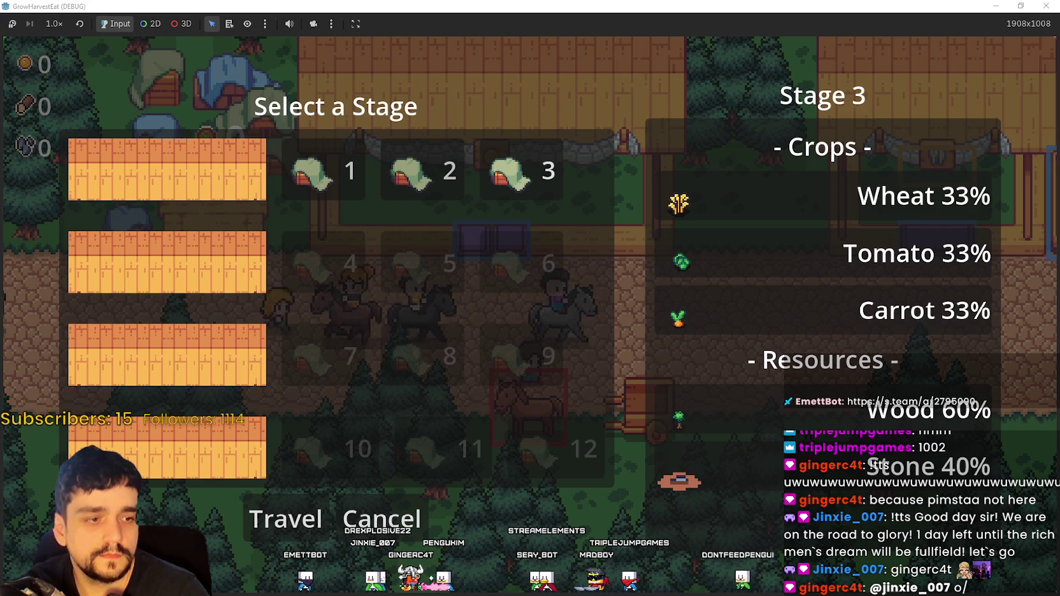
{"action": "key", "text": "F8"}
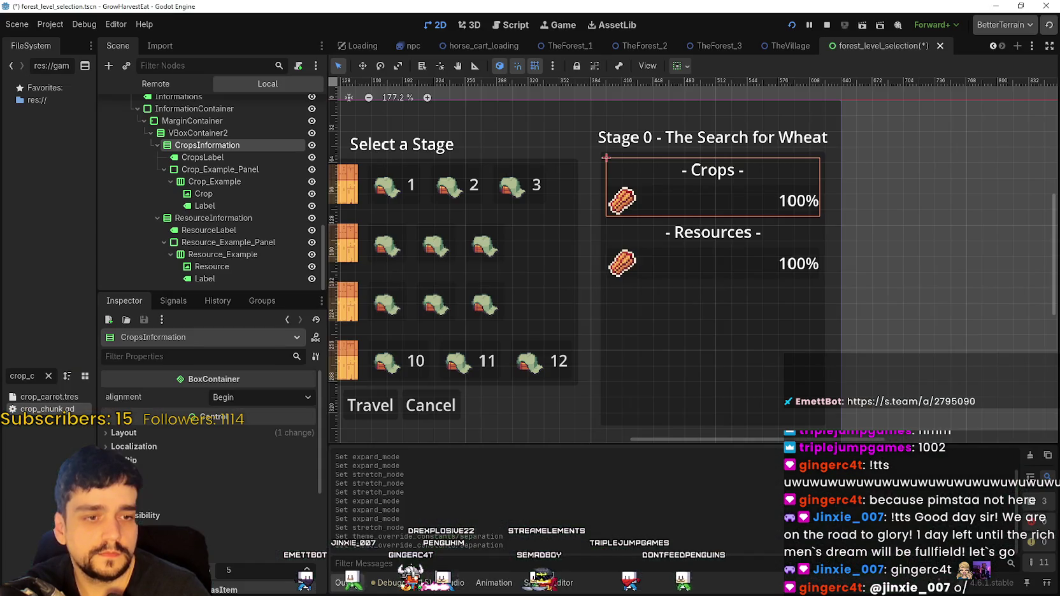
Save the forest_level_selection scene with Ctrl+S and scroll back through the scene tabs
{"action": "key", "text": "ctrl+s"}
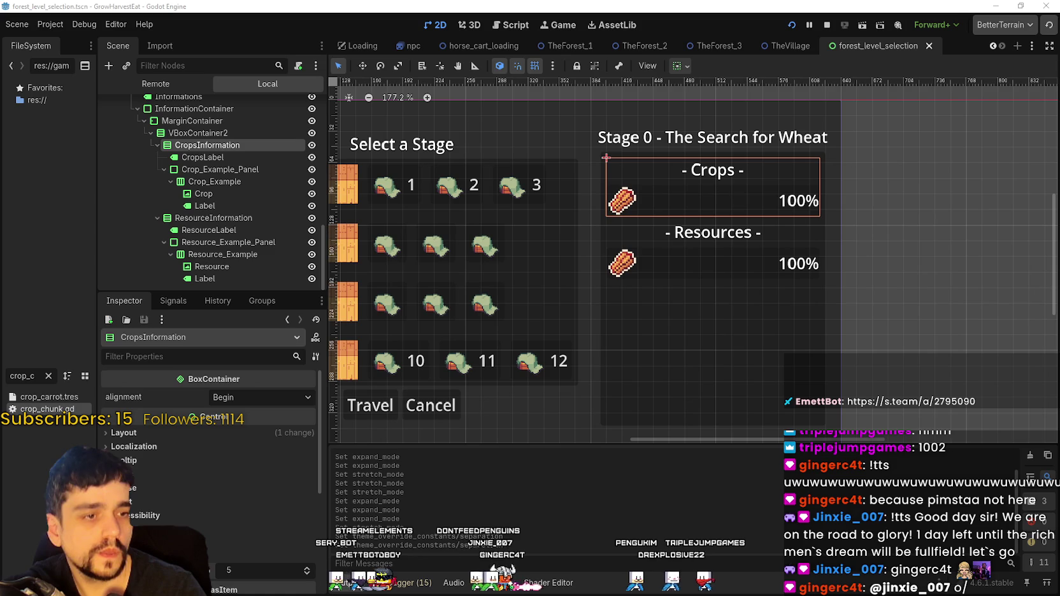
{"action": "scroll", "coordinate": [249, 126], "scroll_direction": "up", "scroll_amount": 15}
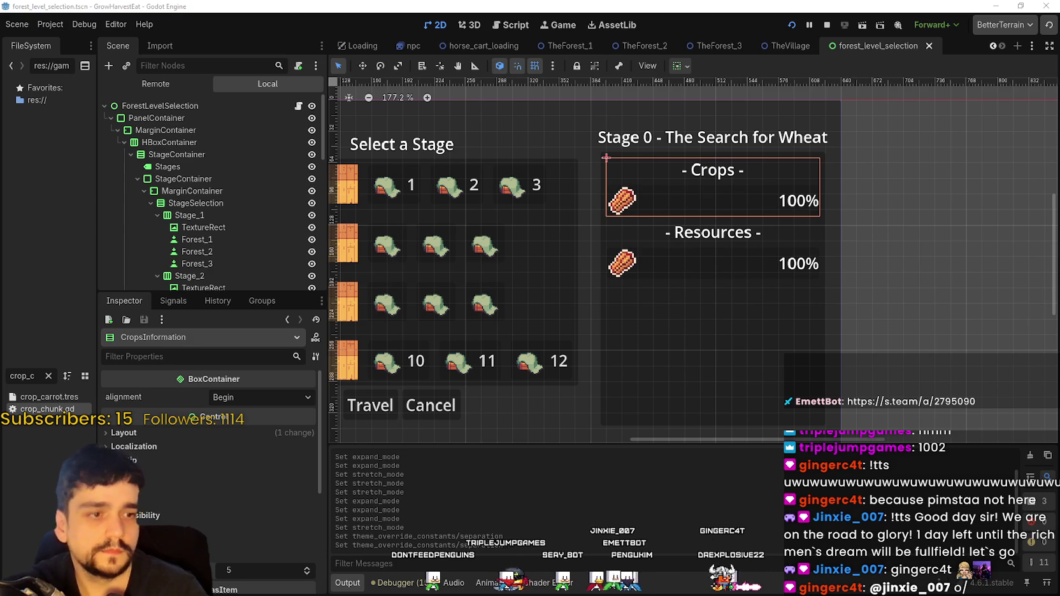
{"action": "scroll", "coordinate": [649, 184], "scroll_direction": "down", "scroll_amount": 1}
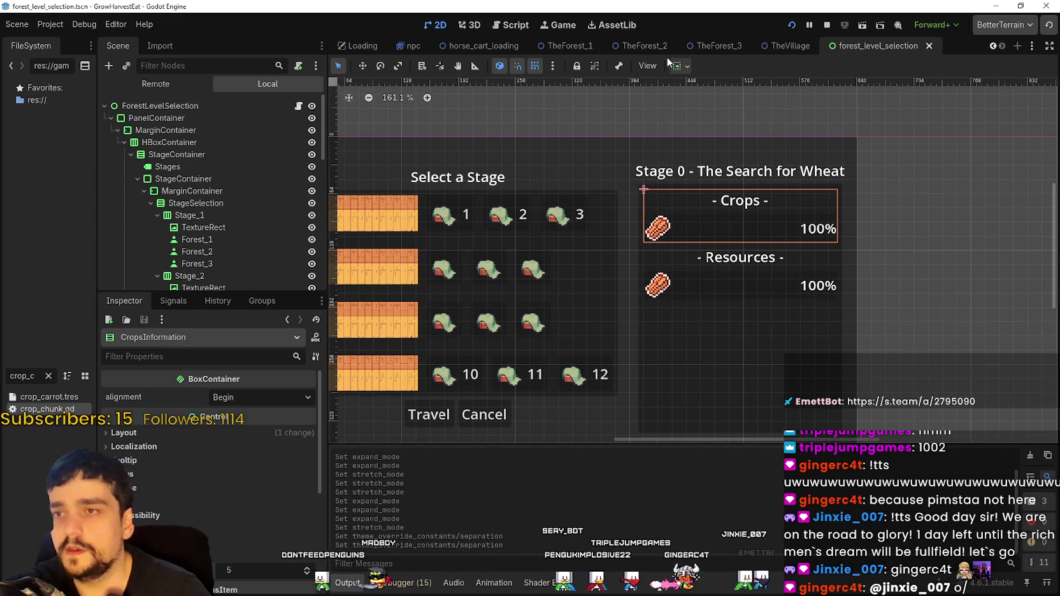
{"action": "left_click", "coordinate": [992, 46]}
Scroll through the open scene tabs and view the running game's remote tree
{"action": "left_click", "coordinate": [991, 46]}
{"action": "left_click", "coordinate": [992, 46]}
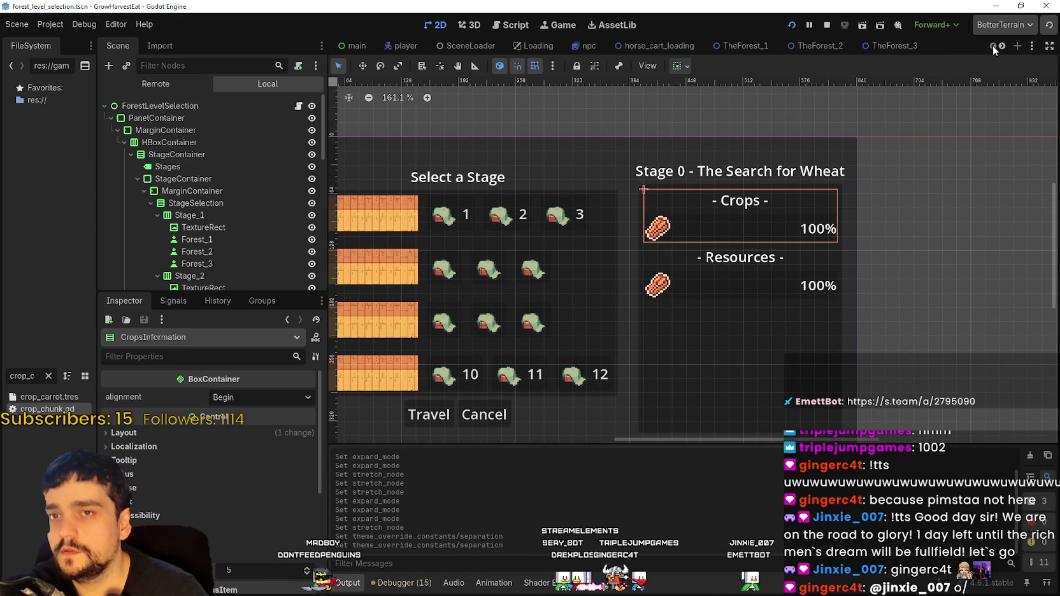
{"action": "left_click", "coordinate": [1002, 46]}
{"action": "left_click", "coordinate": [1001, 46]}
{"action": "left_click", "coordinate": [1001, 46]}
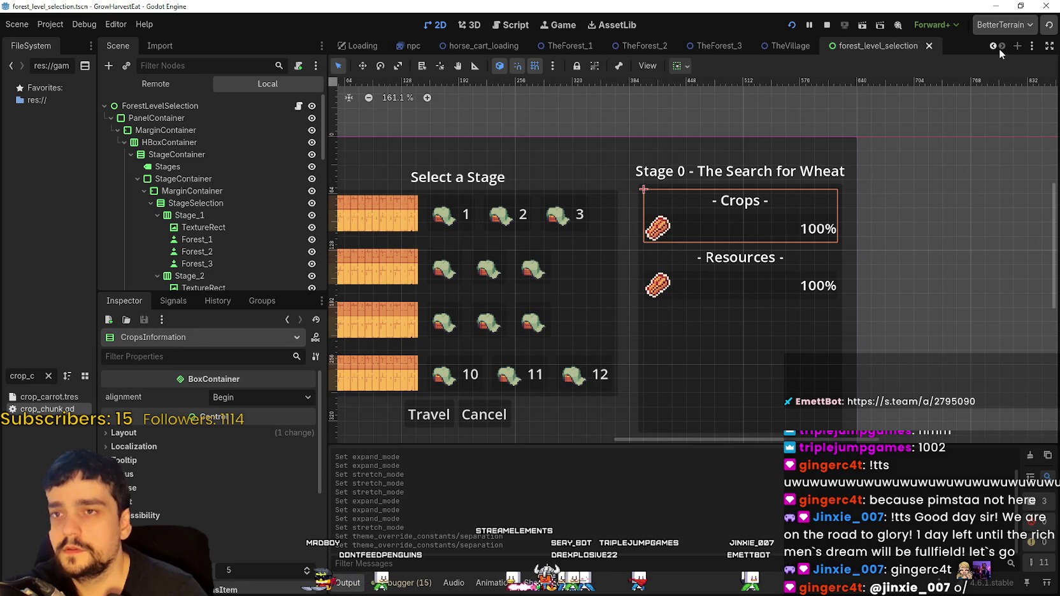
{"action": "left_click", "coordinate": [177, 83]}
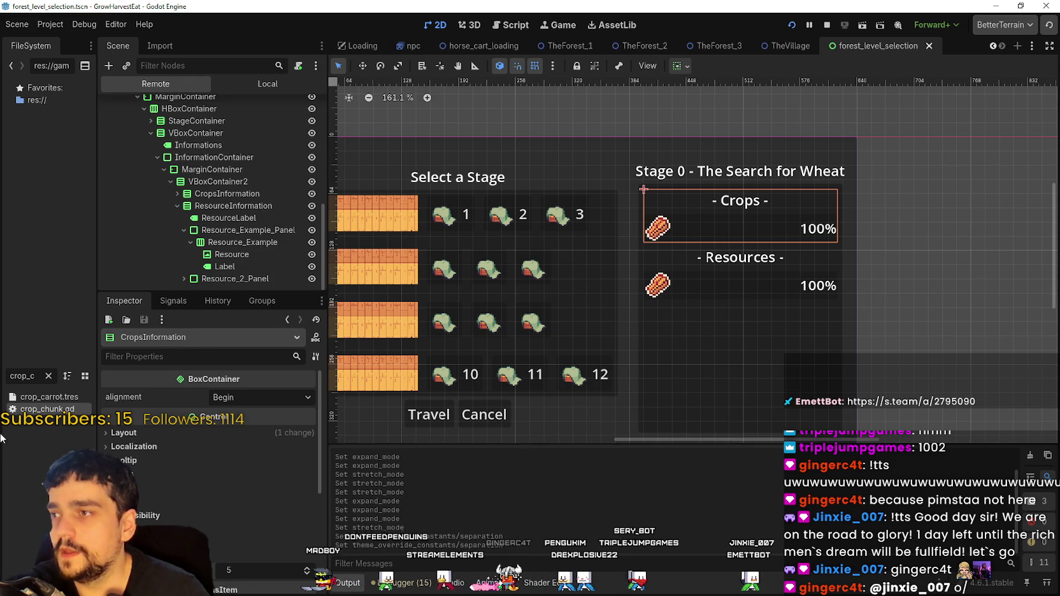
Search the FileSystem for 'end' and open forest_end_window.tscn
{"action": "left_click", "coordinate": [48, 376]}
{"action": "type", "text": "end"}
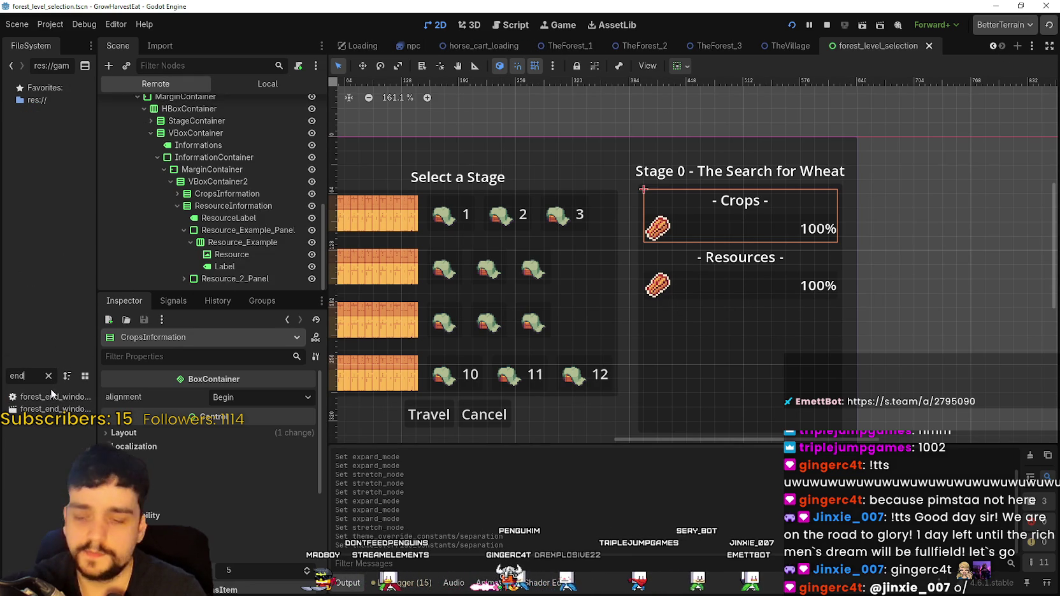
{"action": "left_click_drag", "start_coordinate": [93, 368], "coordinate": [186, 383]}
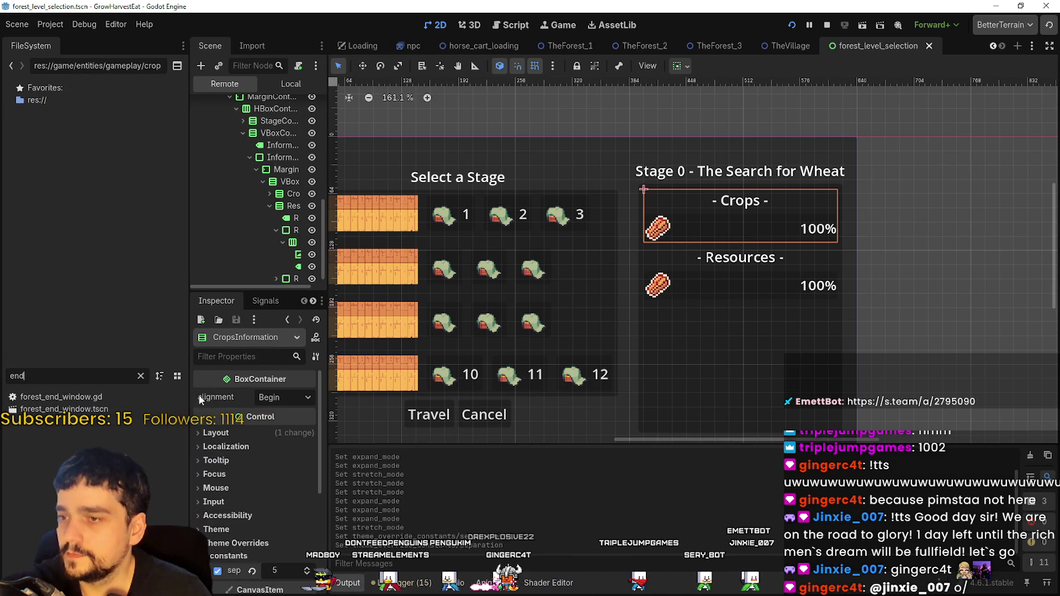
{"action": "double_click", "coordinate": [64, 409]}
Enlarge the Scene dock and show ForestEndWindow's local node tree
{"action": "scroll", "coordinate": [662, 321], "scroll_direction": "up", "scroll_amount": 3}
{"action": "scroll", "coordinate": [628, 318], "scroll_direction": "down", "scroll_amount": 2}
{"action": "scroll", "coordinate": [624, 314], "scroll_direction": "up", "scroll_amount": 1}
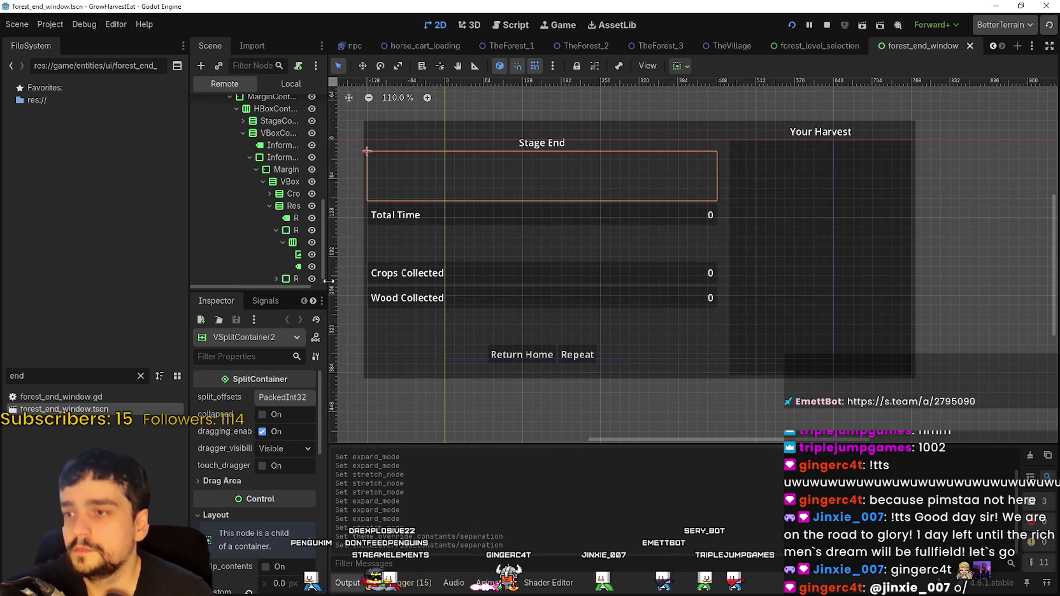
{"action": "left_click_drag", "start_coordinate": [326, 278], "coordinate": [435, 284]}
{"action": "left_click_drag", "start_coordinate": [365, 291], "coordinate": [365, 390]}
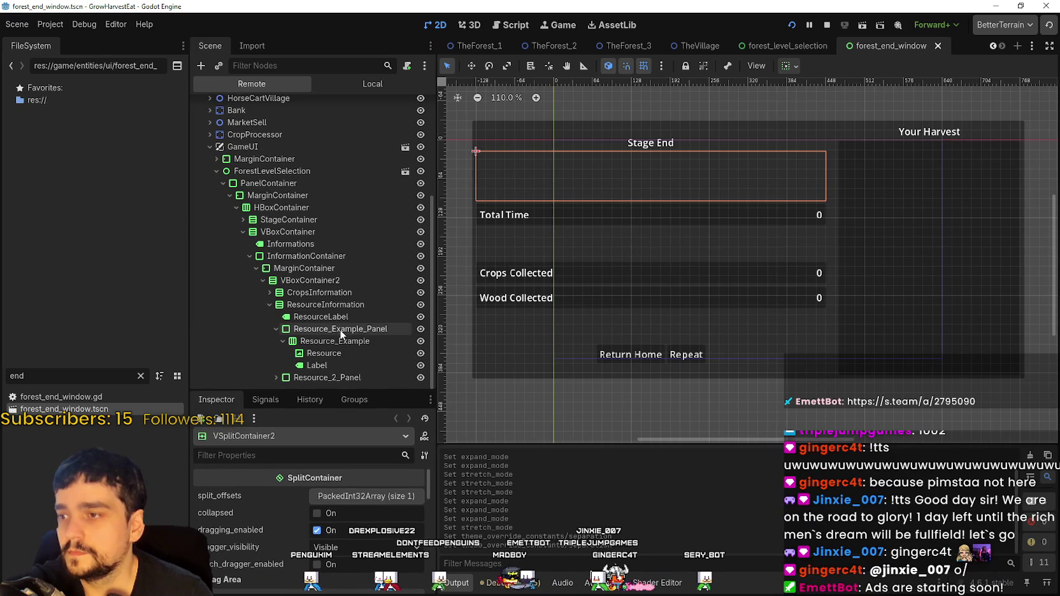
{"action": "left_click", "coordinate": [366, 85]}
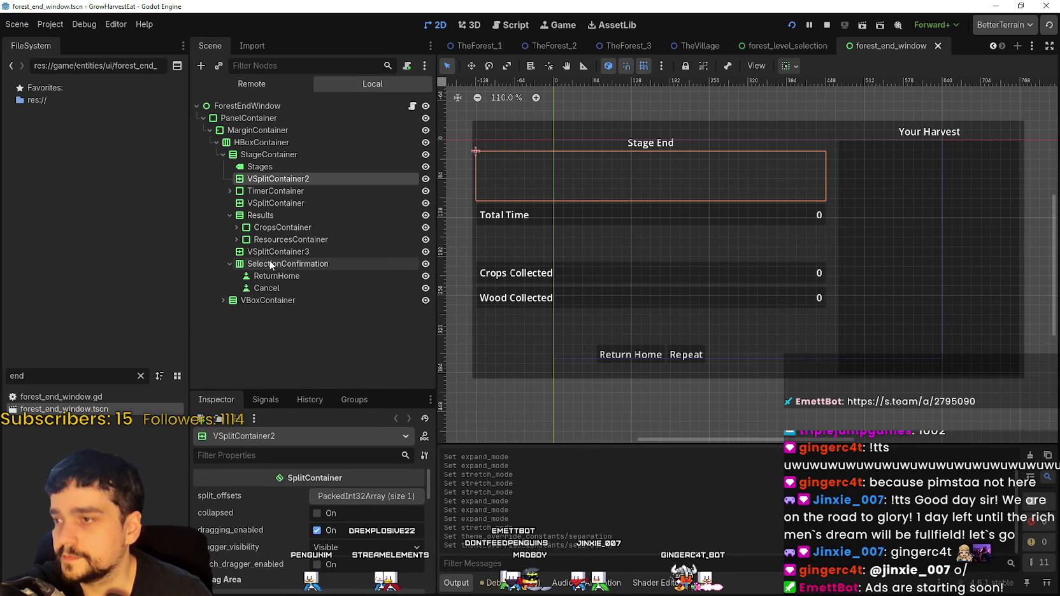
Expand TimerContainer, CropsContainer and ResourcesContainer down to their HBoxContainer rows
{"action": "left_click", "coordinate": [251, 191]}
{"action": "left_click", "coordinate": [254, 203]}
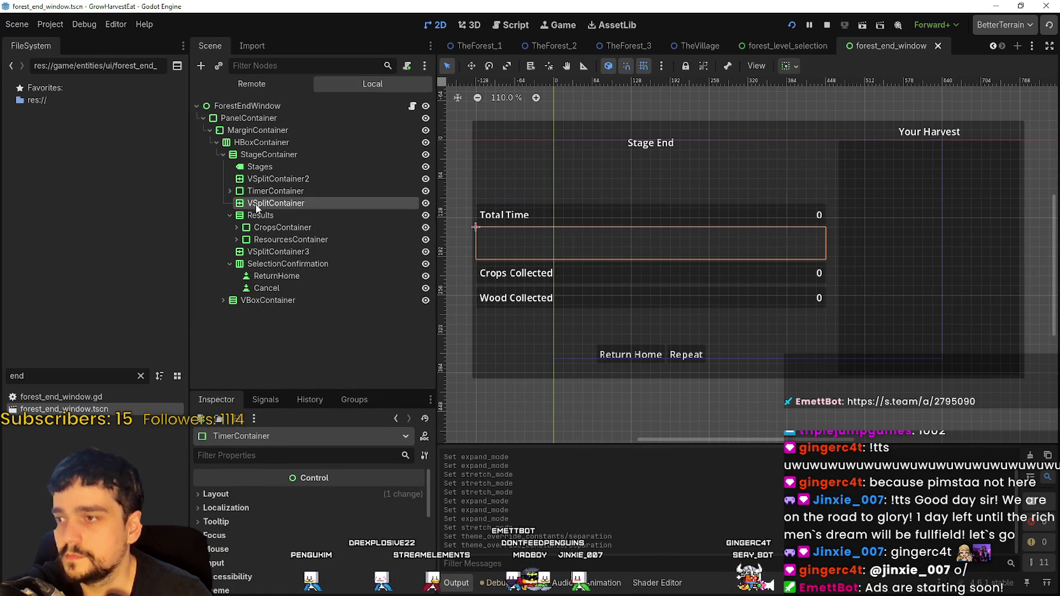
{"action": "left_click", "coordinate": [267, 215]}
{"action": "left_click", "coordinate": [275, 191]}
{"action": "left_click", "coordinate": [229, 191]}
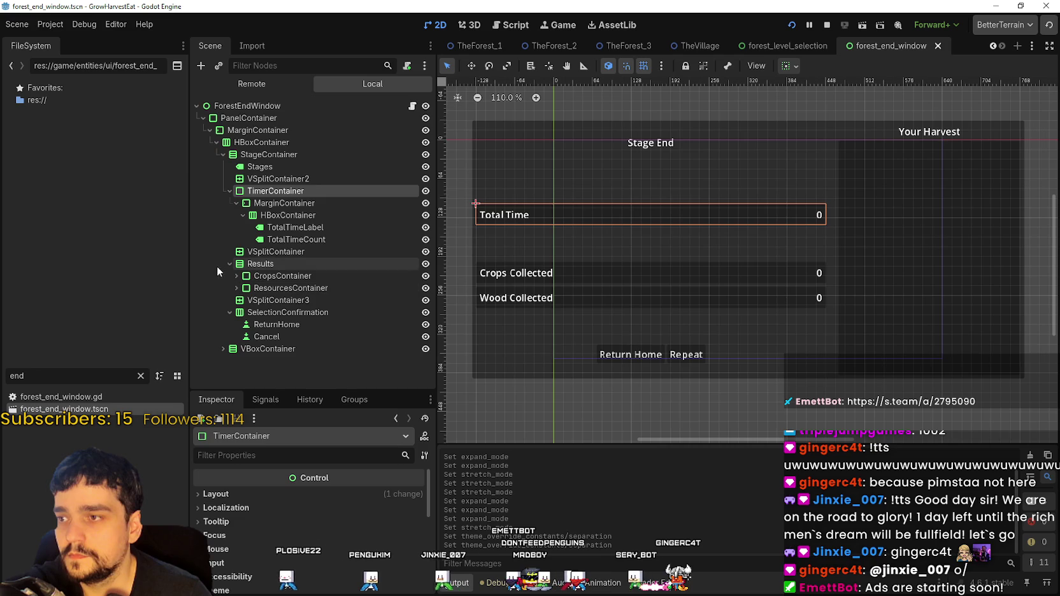
{"action": "left_click", "coordinate": [274, 288]}
{"action": "left_click", "coordinate": [272, 281]}
{"action": "left_click", "coordinate": [236, 276]}
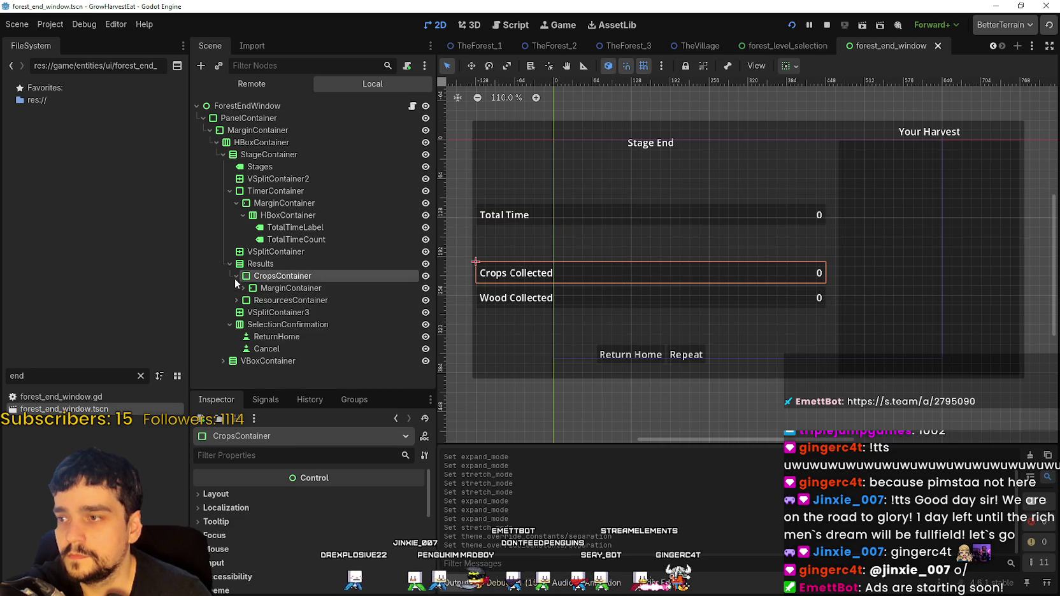
{"action": "left_click", "coordinate": [242, 288]}
{"action": "left_click", "coordinate": [275, 301]}
{"action": "left_click", "coordinate": [236, 312]}
{"action": "left_click", "coordinate": [243, 324]}
{"action": "left_click", "coordinate": [250, 336]}
{"action": "scroll", "coordinate": [316, 357], "scroll_direction": "down", "scroll_amount": 1}
Inspect the ResourcesCount, ResourcesLabel and Wood Collected row nodes
{"action": "left_click", "coordinate": [308, 316]}
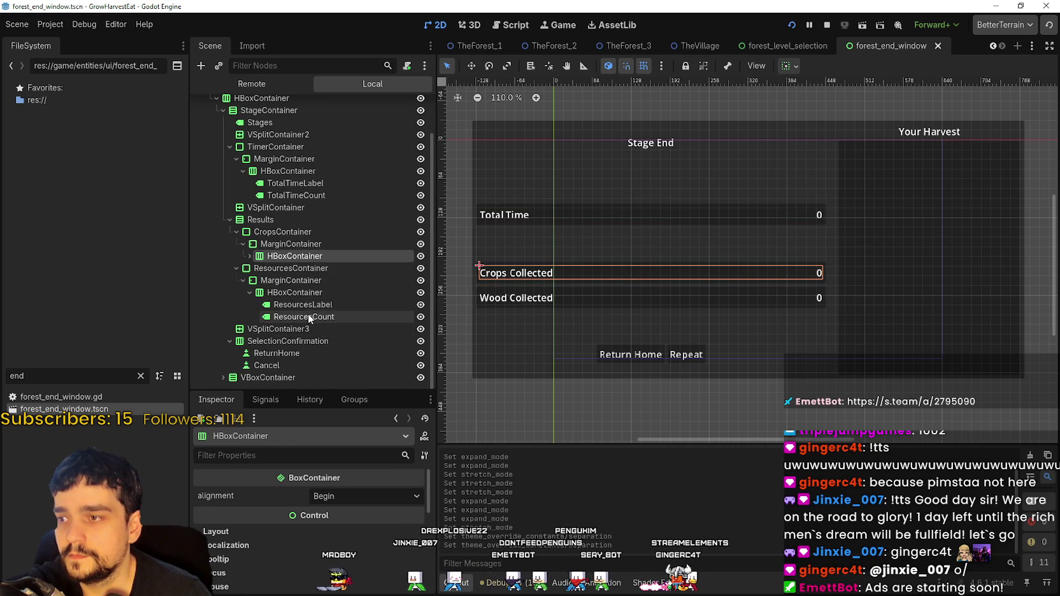
{"action": "left_click", "coordinate": [312, 305]}
{"action": "left_click", "coordinate": [296, 293]}
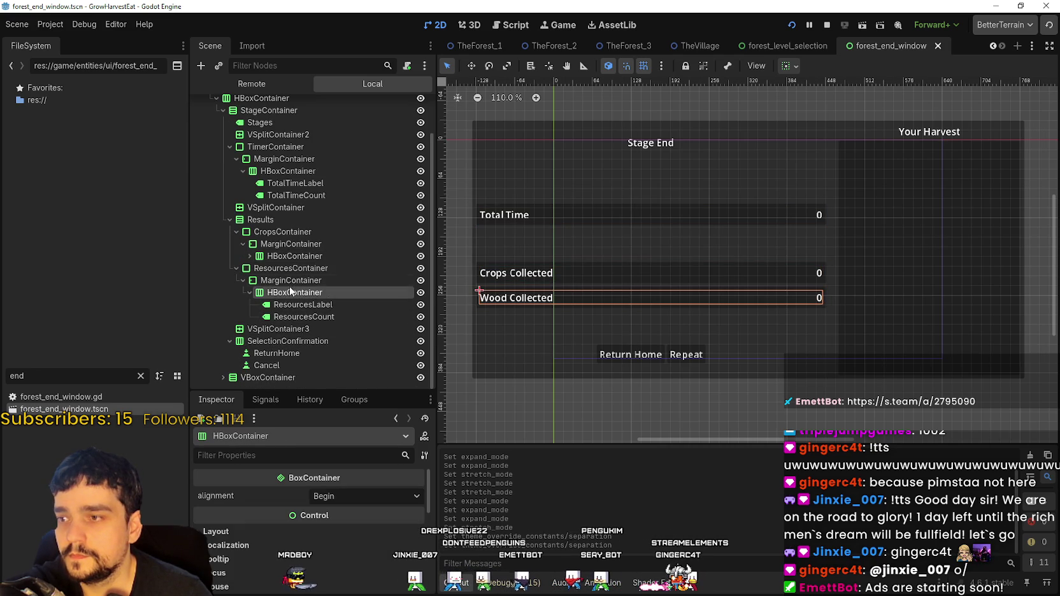
{"action": "left_click", "coordinate": [290, 280]}
{"action": "left_click", "coordinate": [294, 292]}
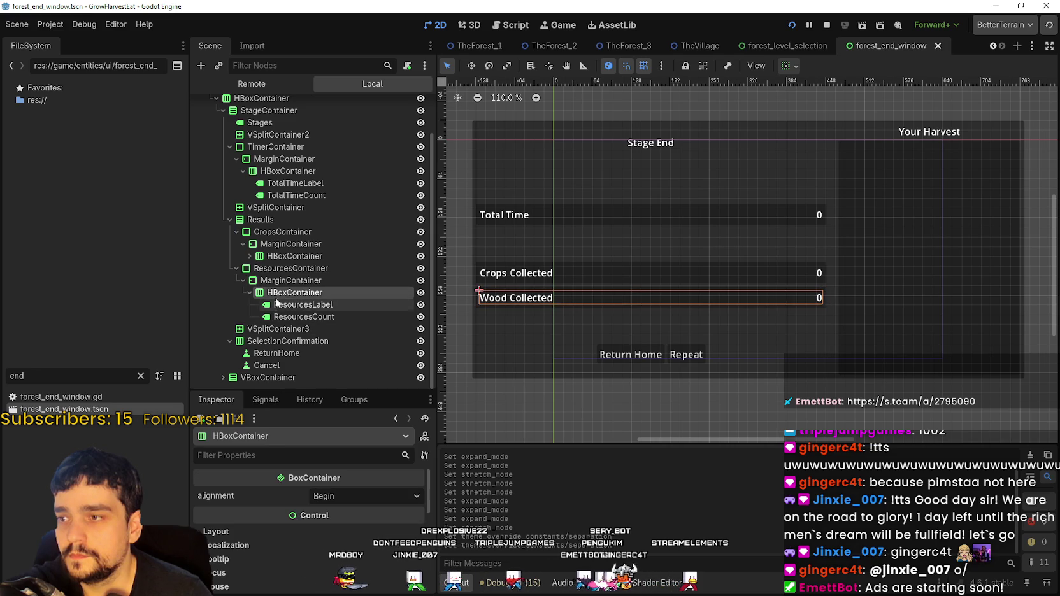
{"action": "left_click", "coordinate": [285, 280]}
{"action": "left_click", "coordinate": [299, 268]}
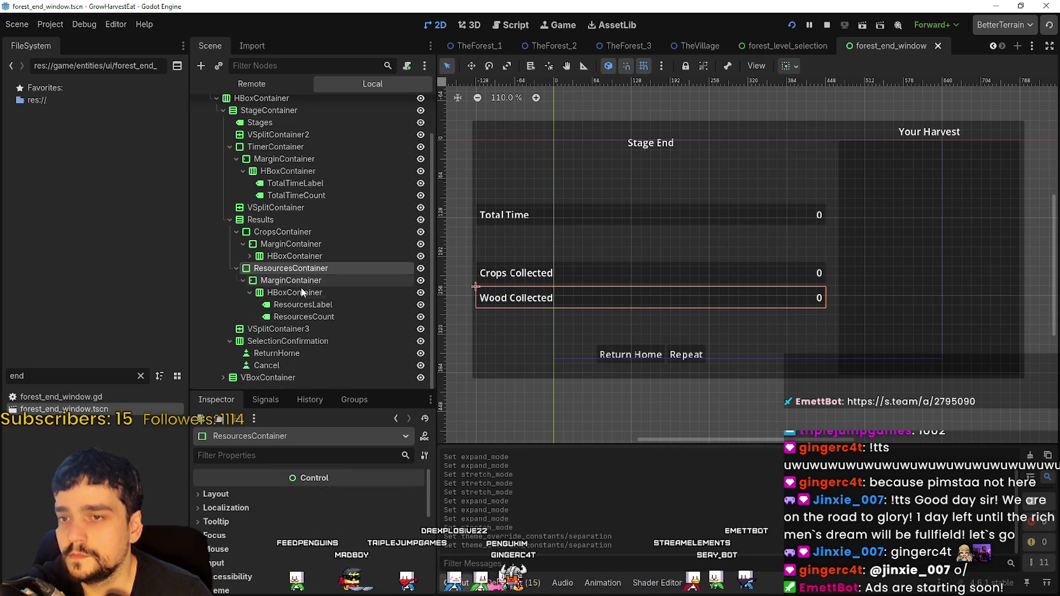
Compare ResourcesContainer, its MarginContainer and HBoxContainer properties, then collapse the MarginContainer
{"action": "left_click", "coordinate": [294, 292]}
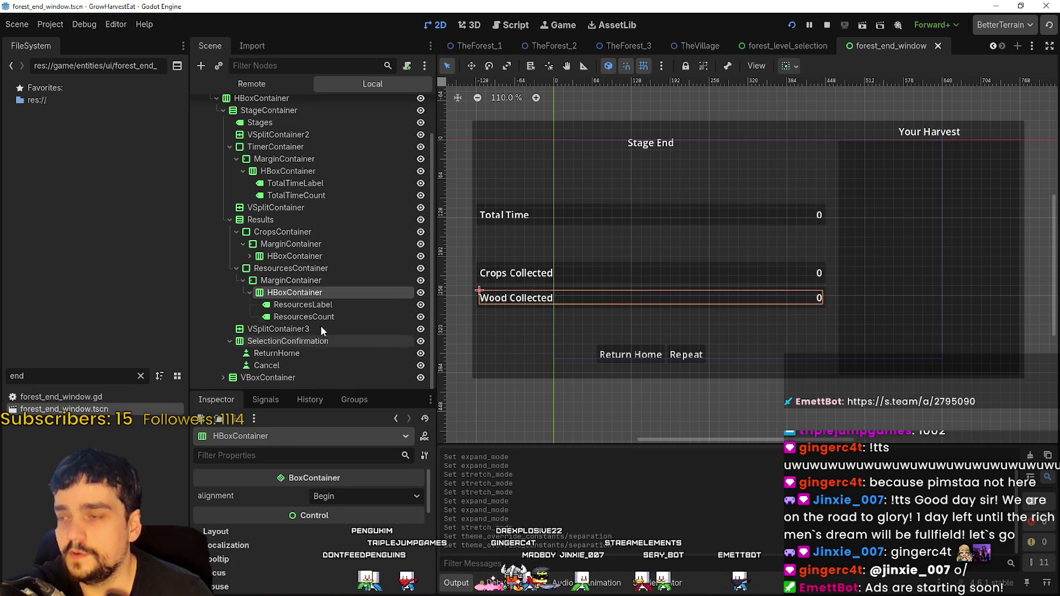
{"action": "left_click", "coordinate": [293, 280]}
{"action": "left_click", "coordinate": [296, 291]}
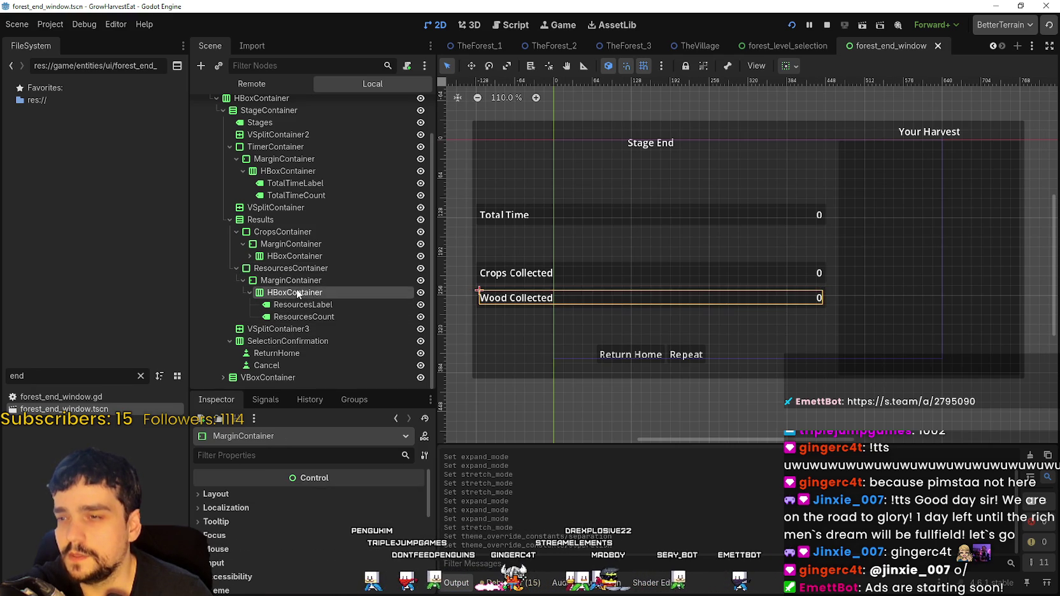
{"action": "left_click", "coordinate": [291, 281]}
{"action": "left_click", "coordinate": [288, 293]}
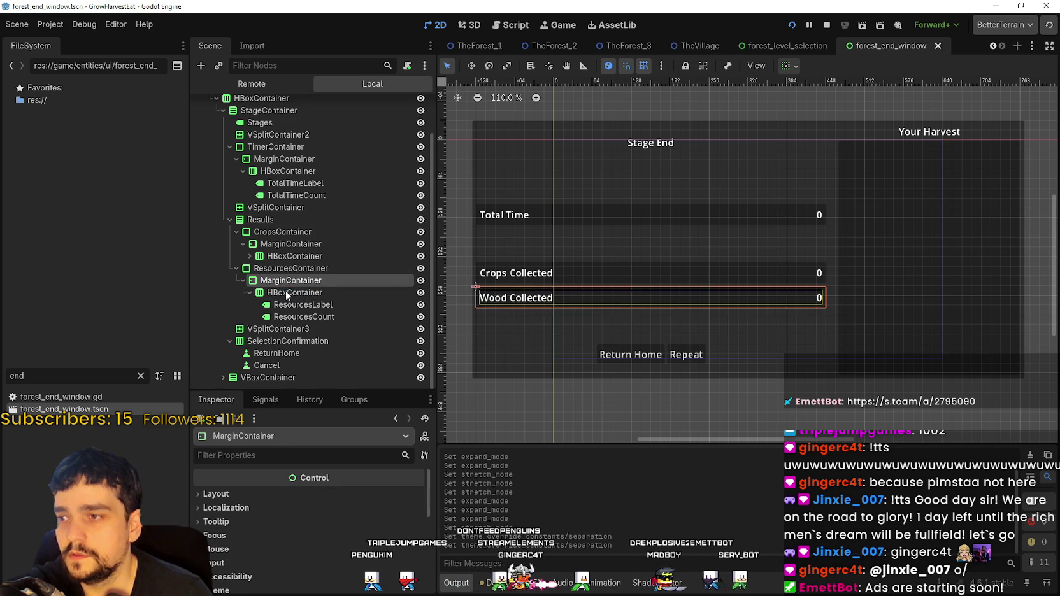
{"action": "left_click", "coordinate": [290, 280]}
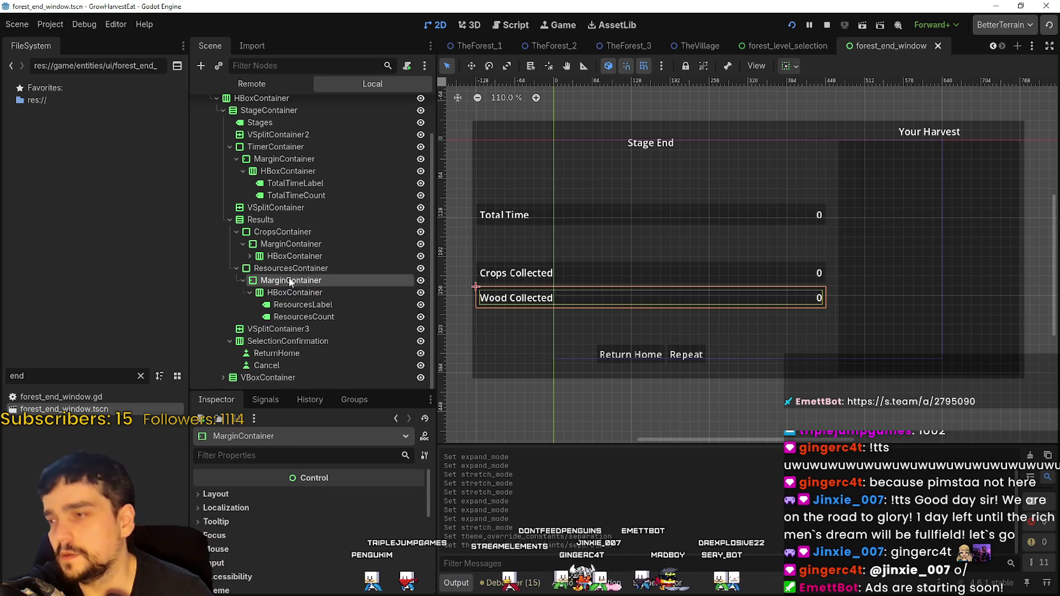
{"action": "left_click", "coordinate": [282, 292]}
{"action": "left_click", "coordinate": [290, 269]}
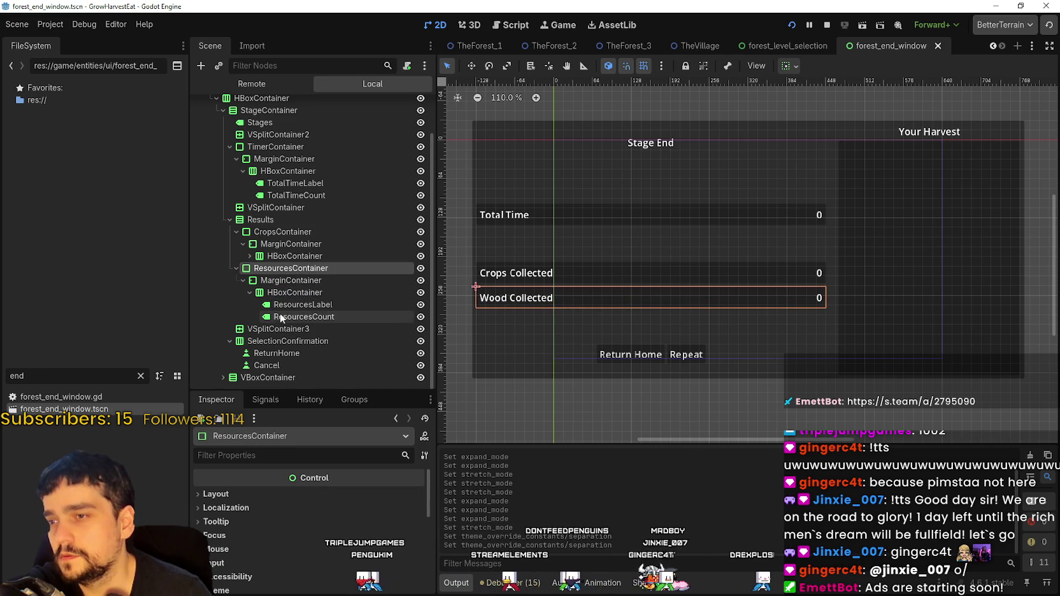
{"action": "left_click", "coordinate": [290, 279]}
{"action": "left_click", "coordinate": [299, 305]}
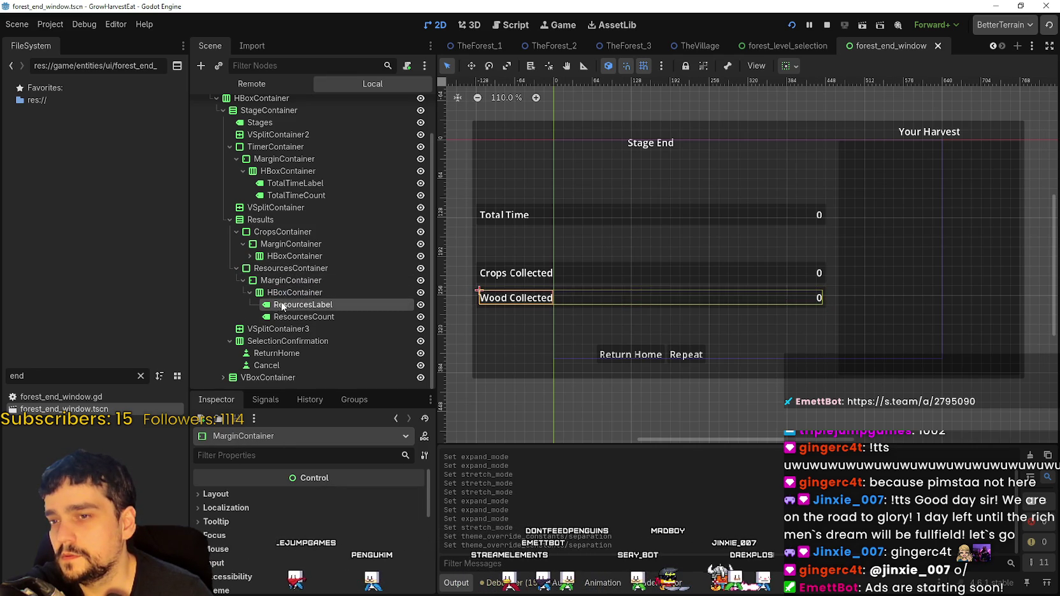
{"action": "left_click", "coordinate": [283, 269]}
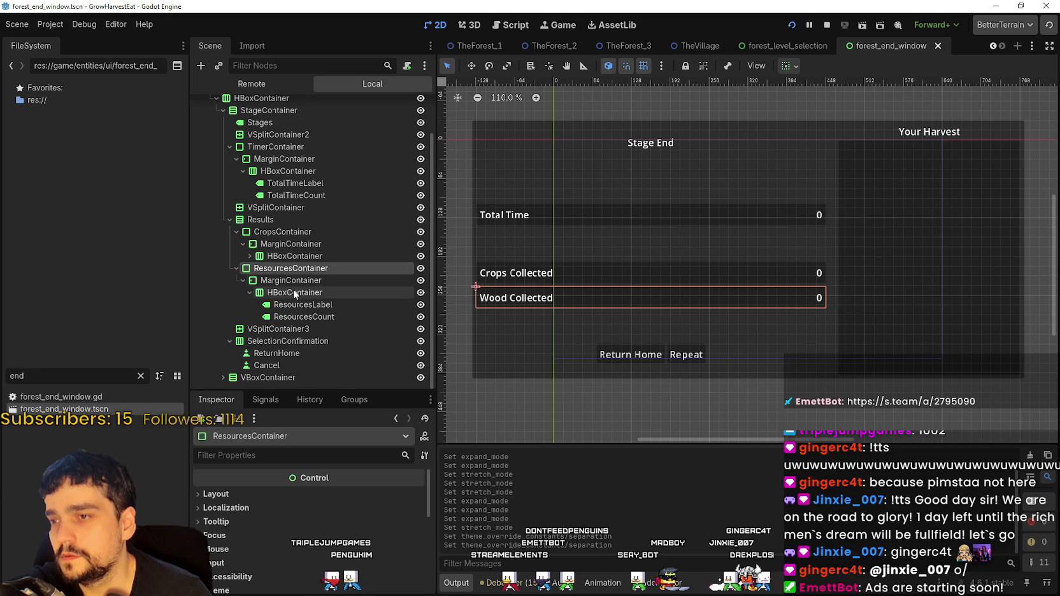
{"action": "left_click", "coordinate": [242, 281]}
{"action": "left_click", "coordinate": [281, 316]}
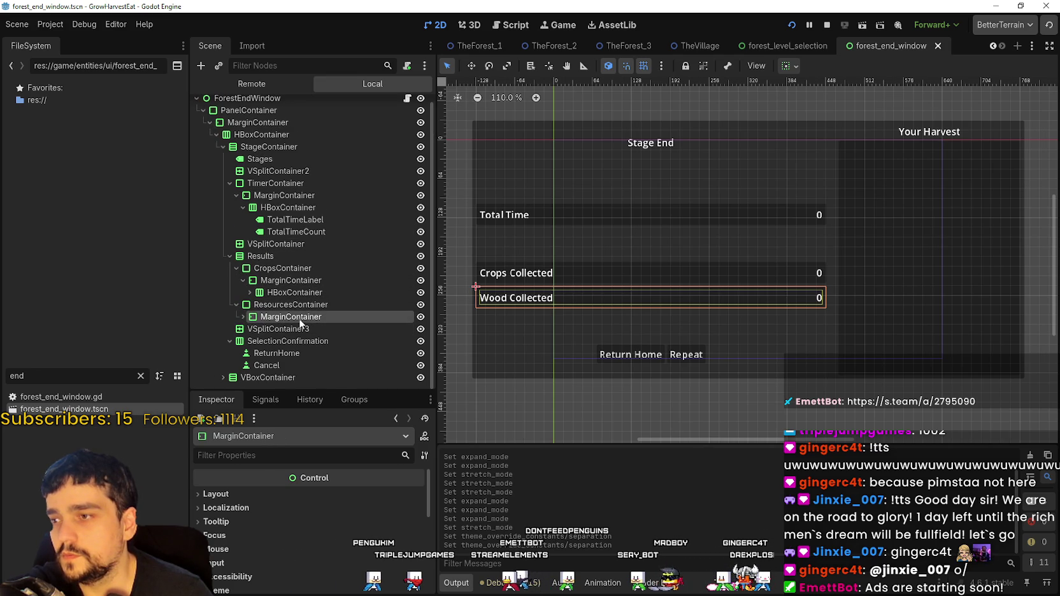
{"action": "left_click", "coordinate": [343, 323]}
{"action": "type", "text": "Resour"}
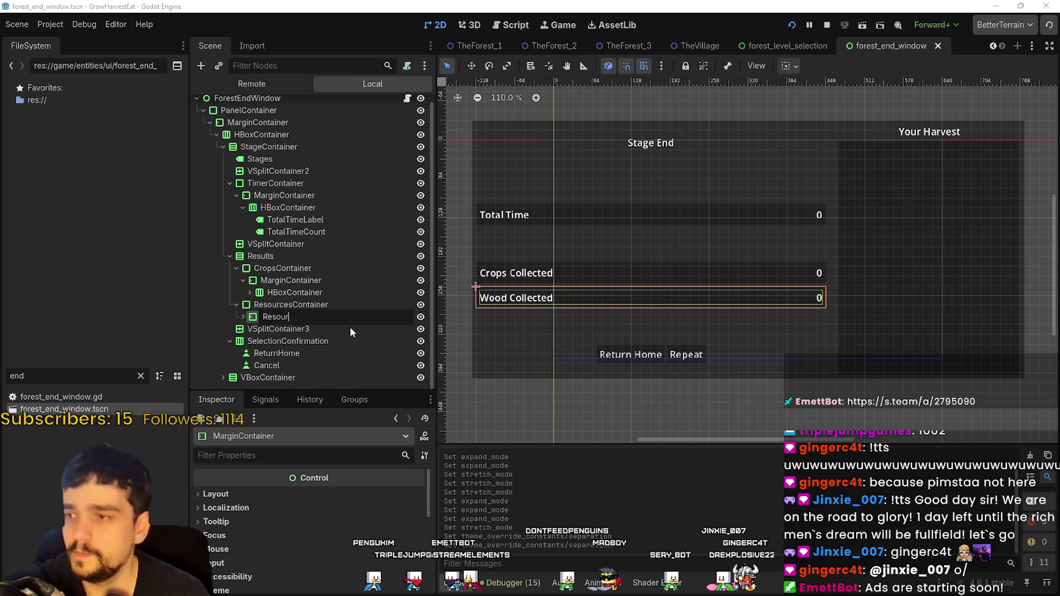
{"action": "type", "text": "ceExample"}
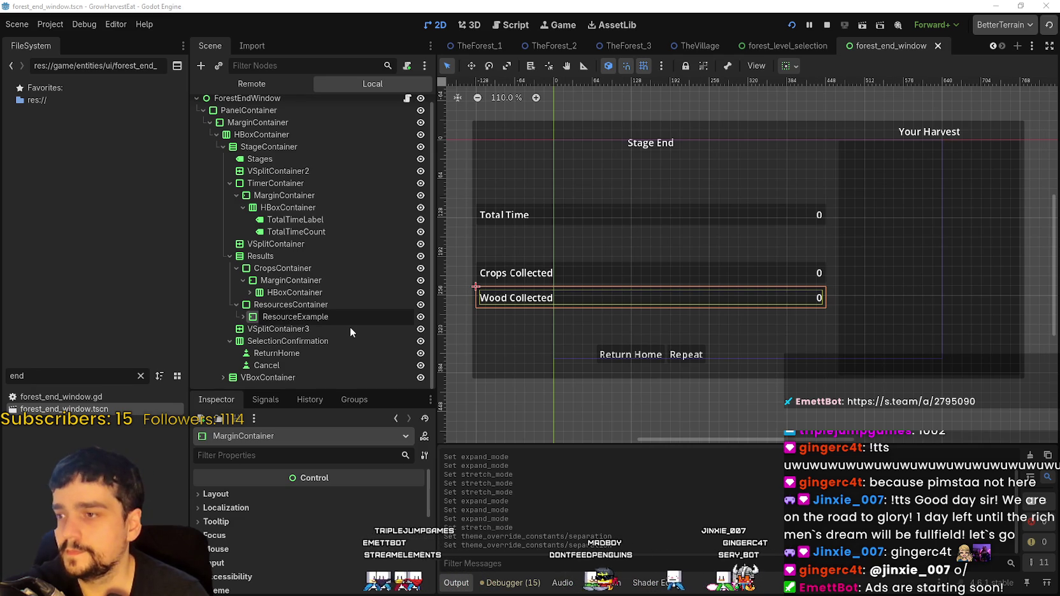
{"action": "key", "text": "Return"}
{"action": "left_click", "coordinate": [290, 280]}
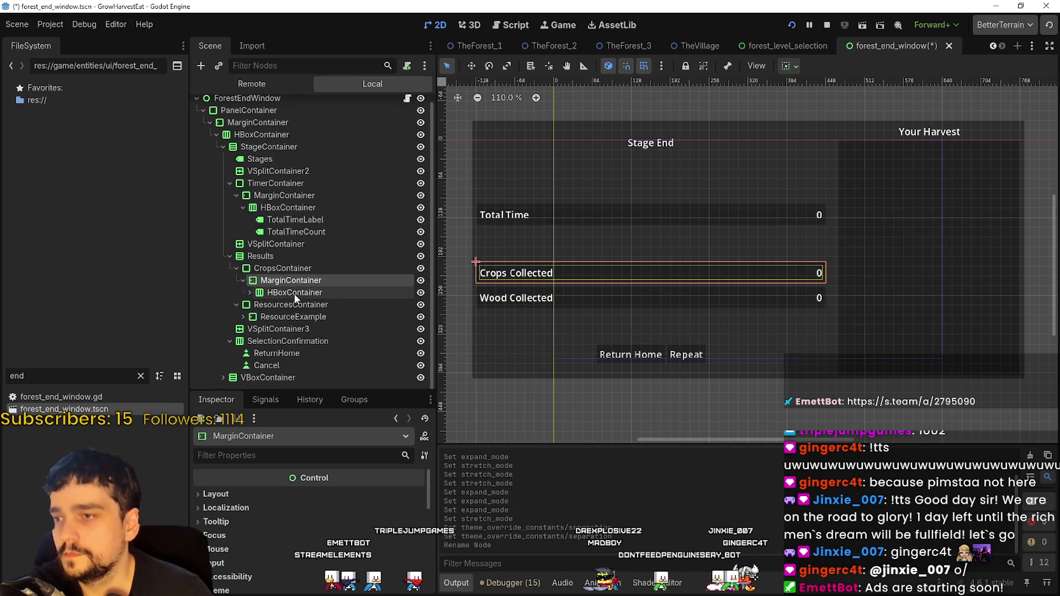
{"action": "left_click", "coordinate": [292, 293]}
{"action": "key", "text": "f"}
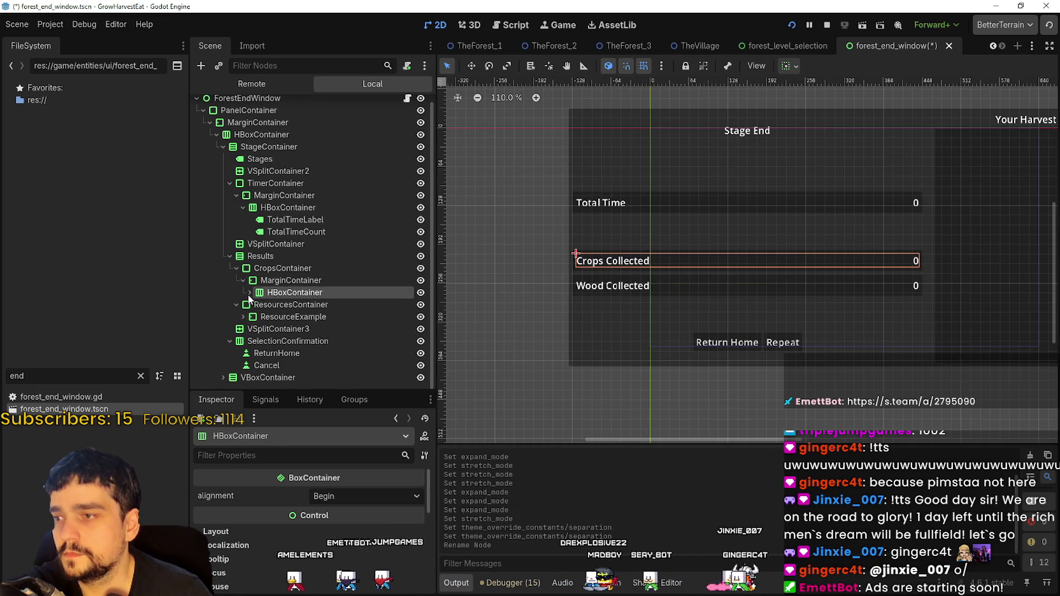
{"action": "scroll", "coordinate": [686, 258], "scroll_direction": "down", "scroll_amount": 2}
{"action": "key", "text": "ctrl+s"}
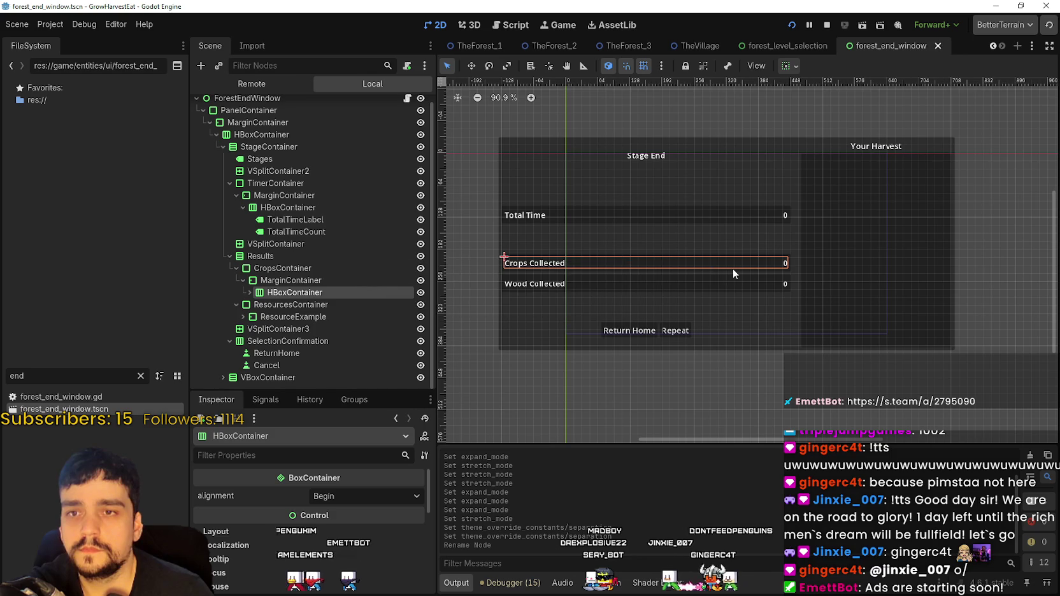
{"action": "left_click", "coordinate": [290, 341]}
{"action": "left_click", "coordinate": [293, 352]}
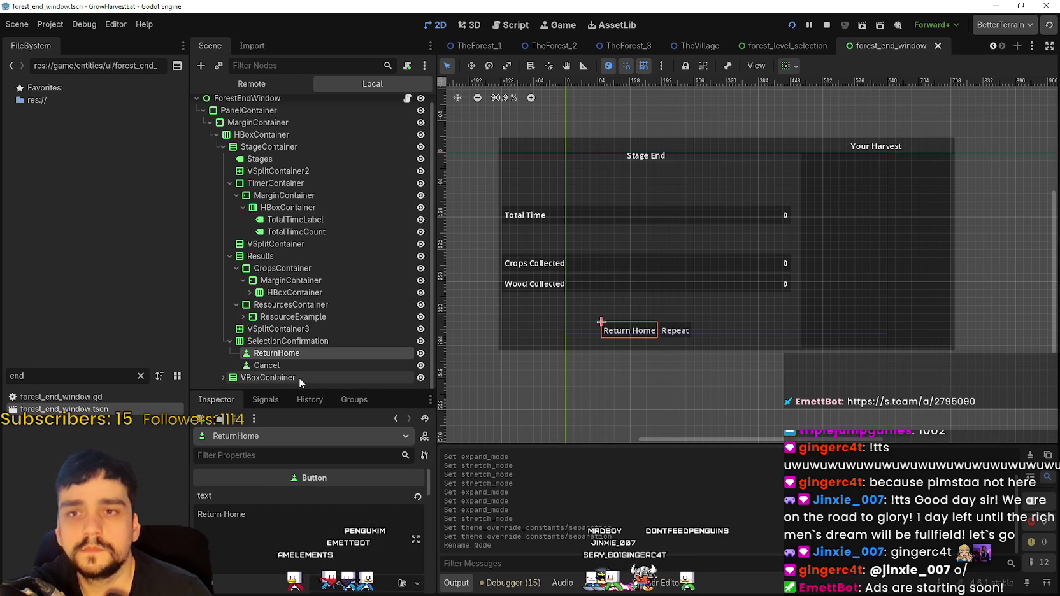
{"action": "scroll", "coordinate": [770, 243], "scroll_direction": "right", "scroll_amount": 1}
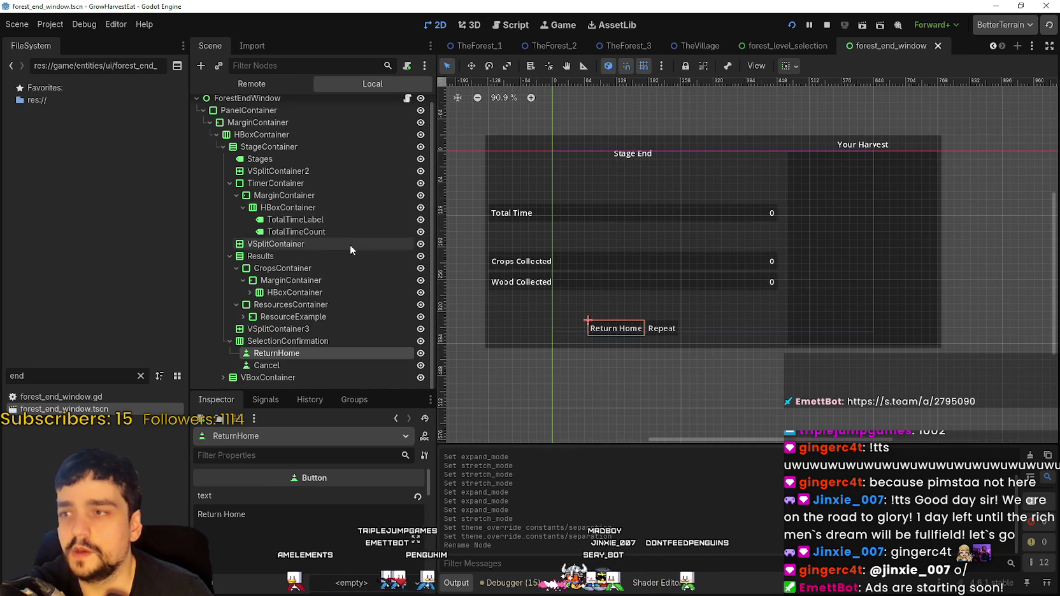
{"action": "left_click", "coordinate": [932, 142]}
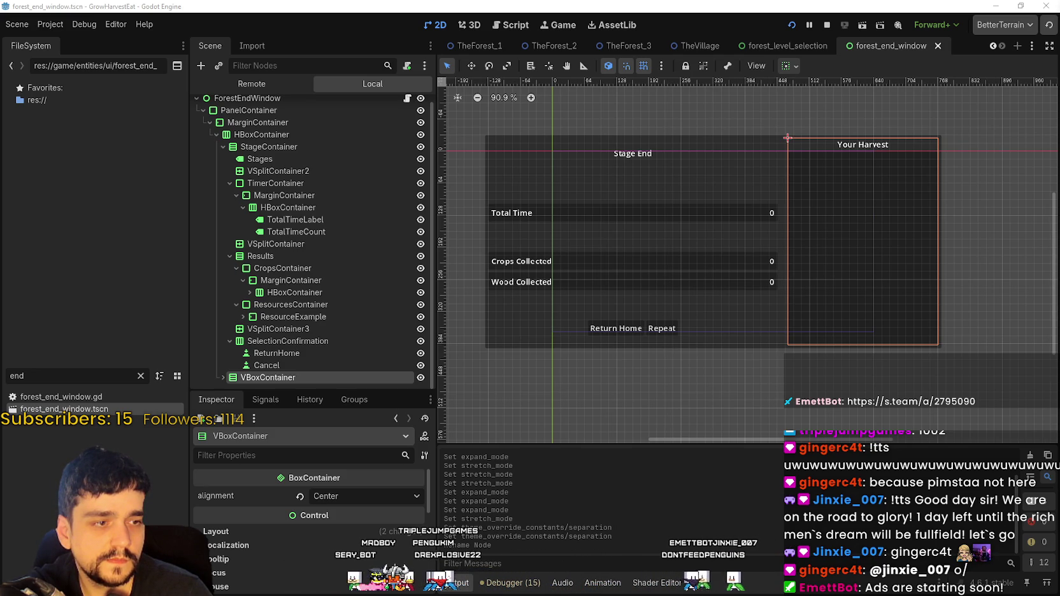
{"action": "scroll", "coordinate": [519, 362], "scroll_direction": "down", "scroll_amount": 1}
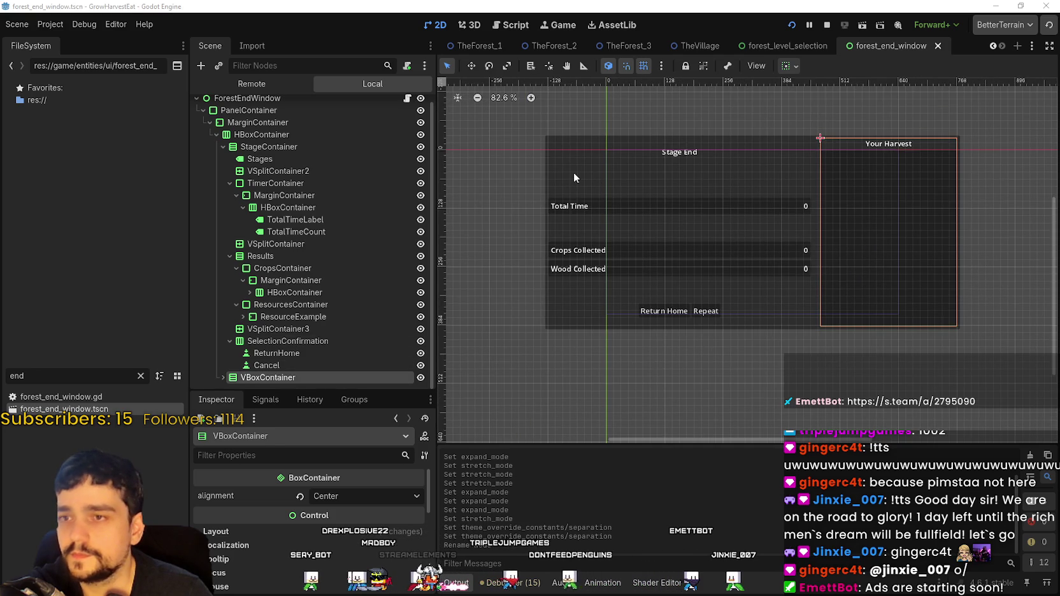
{"action": "left_click", "coordinate": [572, 158]}
{"action": "left_click", "coordinate": [572, 138]}
{"action": "scroll", "coordinate": [537, 142], "scroll_direction": "up", "scroll_amount": 1}
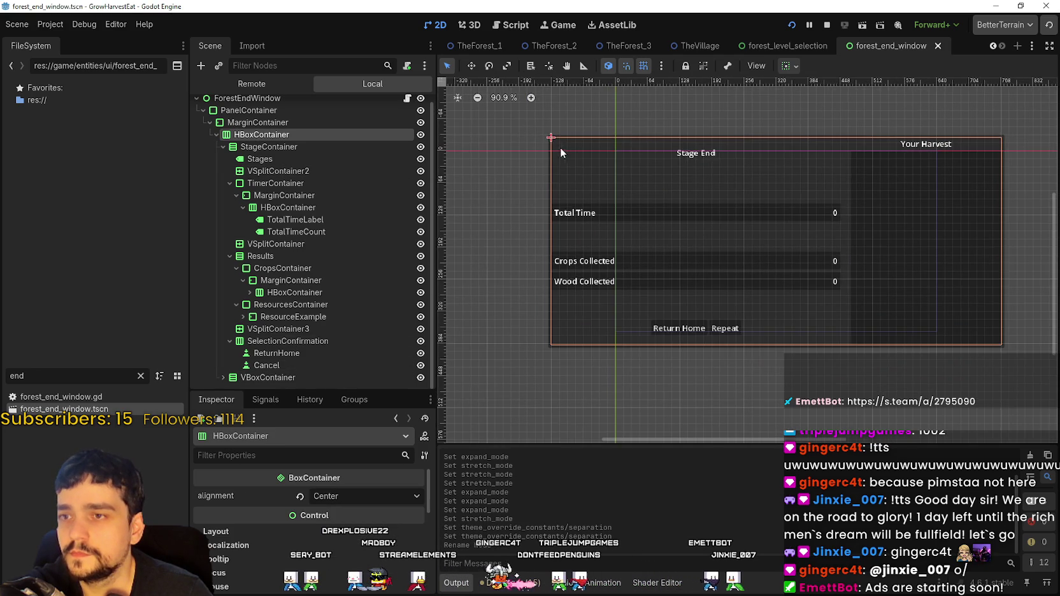
{"action": "left_click", "coordinate": [551, 155]}
Stop the running test game
{"action": "left_click", "coordinate": [826, 24]}
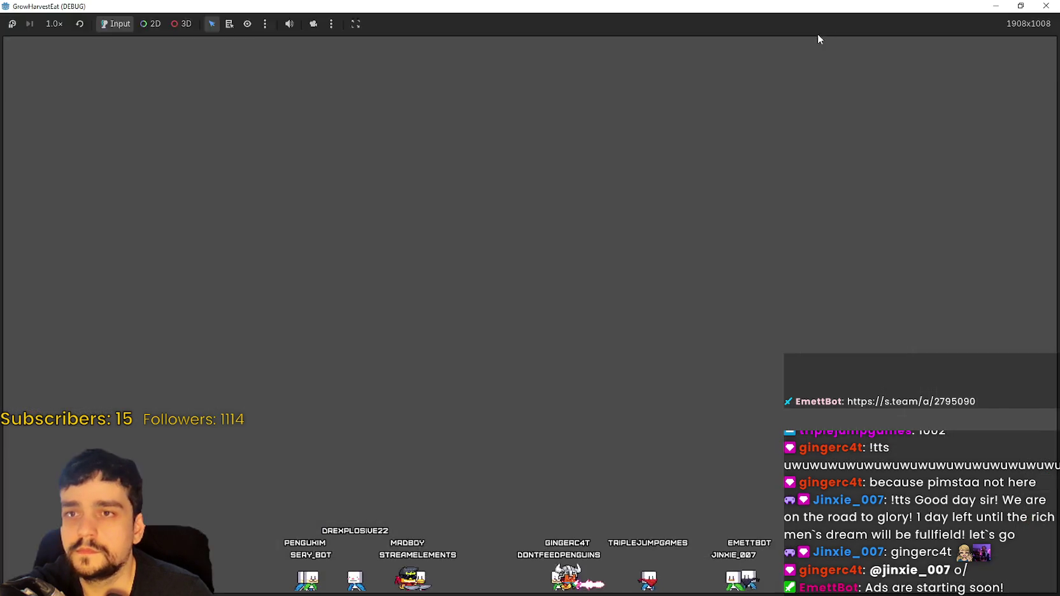
{"action": "scroll", "coordinate": [484, 184], "scroll_direction": "up", "scroll_amount": 2}
{"action": "scroll", "coordinate": [811, 230], "scroll_direction": "down", "scroll_amount": 3}
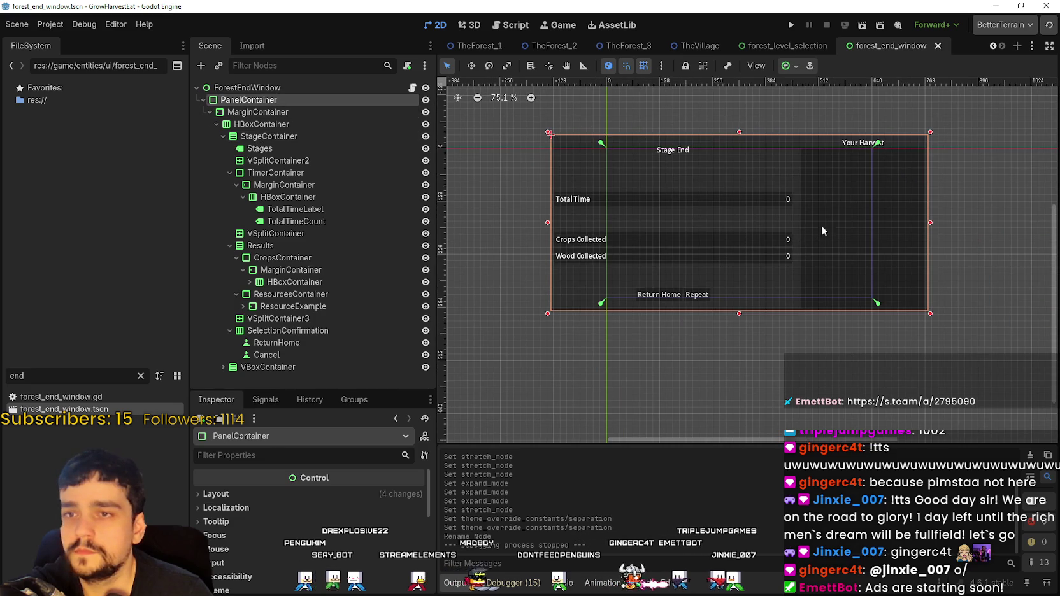
Resize the end window's outer PanelContainer to 909 × 425 and show its Layout properties
{"action": "left_click", "coordinate": [930, 224]}
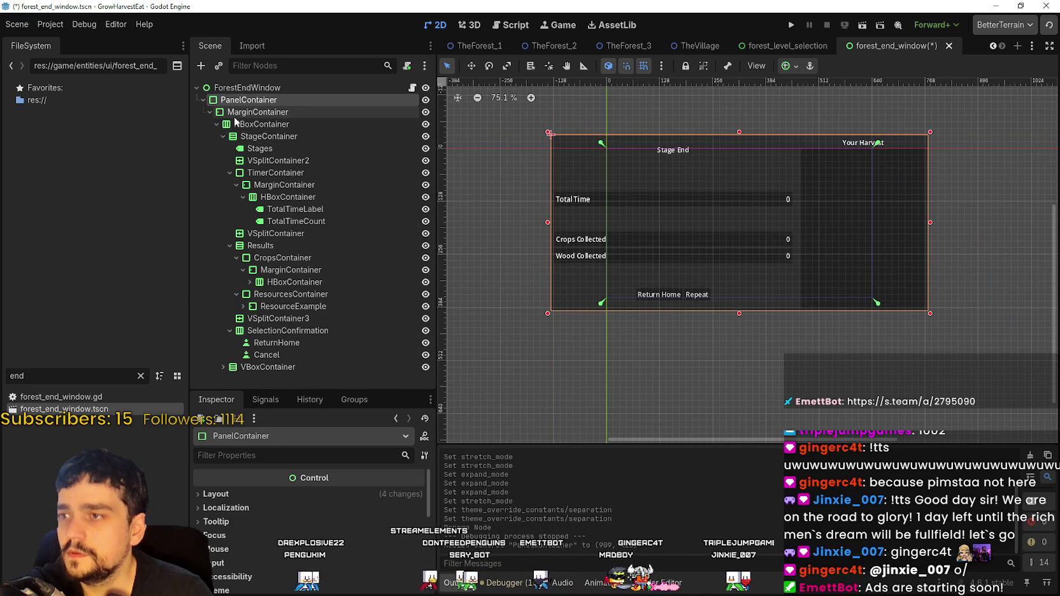
{"action": "left_click", "coordinate": [215, 494]}
{"action": "scroll", "coordinate": [244, 552], "scroll_direction": "down", "scroll_amount": 2}
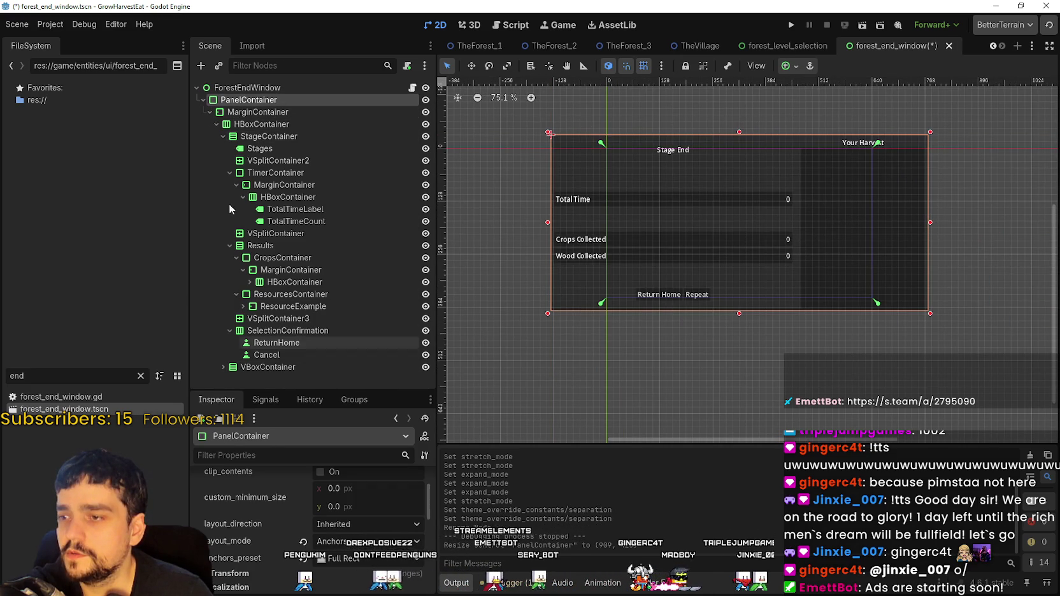
Select the StageContainer node in the end window's hierarchy
{"action": "left_click", "coordinate": [252, 112]}
{"action": "left_click", "coordinate": [252, 124]}
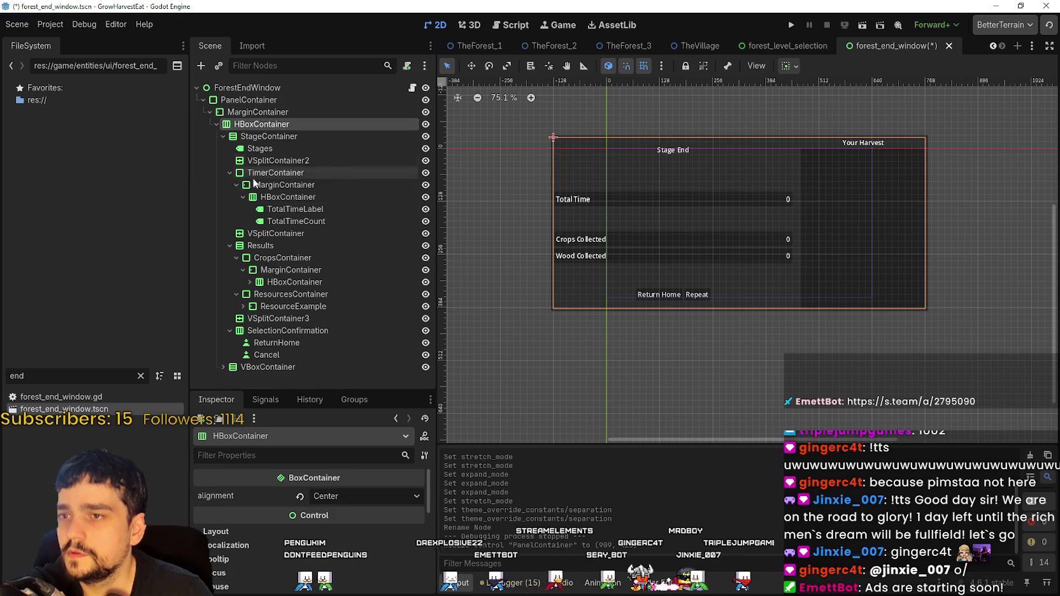
{"action": "left_click", "coordinate": [259, 137]}
{"action": "left_click", "coordinate": [259, 149]}
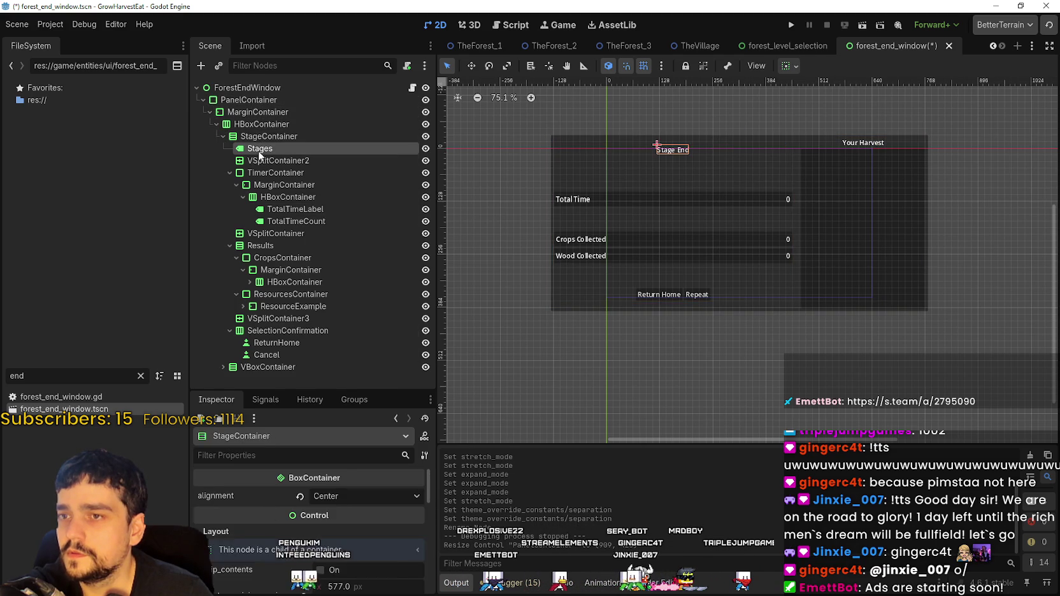
{"action": "left_click", "coordinate": [259, 137]}
{"action": "scroll", "coordinate": [328, 558], "scroll_direction": "down", "scroll_amount": 2}
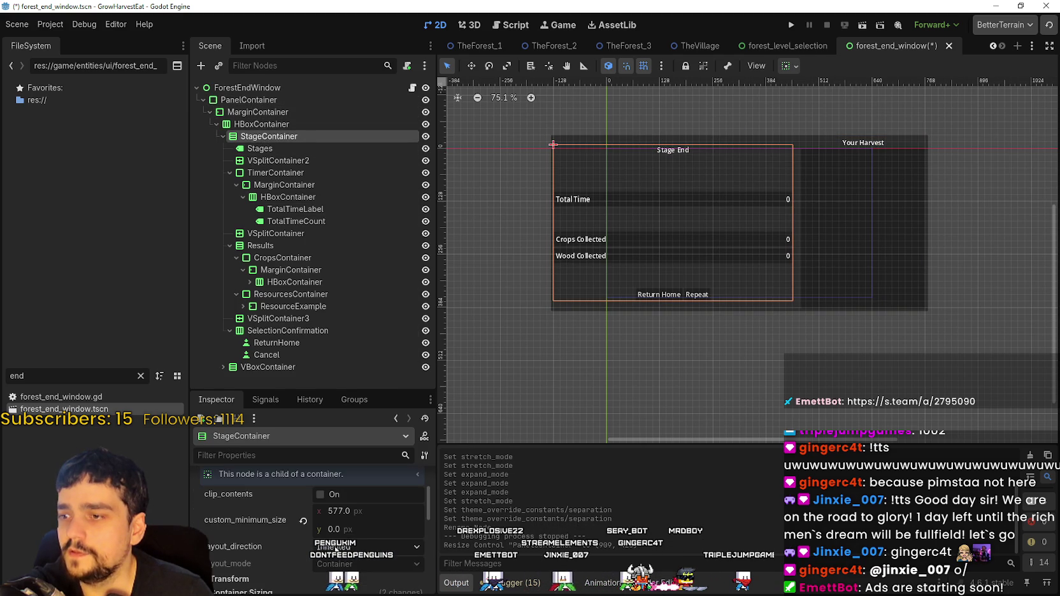
Lower StageContainer's minimum width from 577 to about 296 px
{"action": "left_click_drag", "start_coordinate": [353, 513], "coordinate": [294, 513]}
{"action": "scroll", "coordinate": [714, 228], "scroll_direction": "up", "scroll_amount": 3}
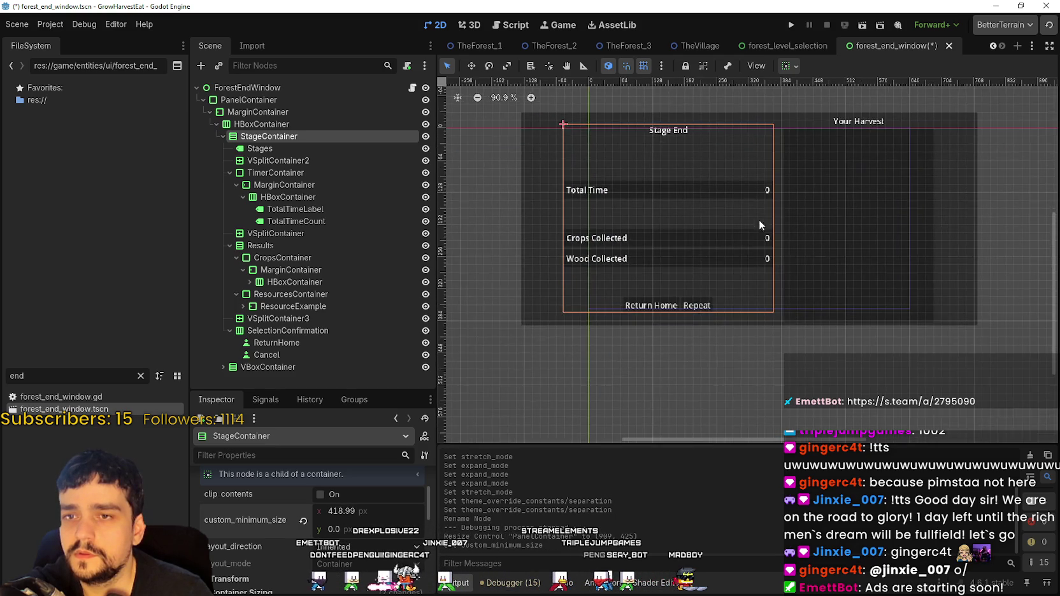
{"action": "scroll", "coordinate": [740, 205], "scroll_direction": "up", "scroll_amount": 1}
{"action": "left_click_drag", "start_coordinate": [740, 205], "coordinate": [689, 246]}
{"action": "left_click_drag", "start_coordinate": [294, 514], "coordinate": [270, 513]}
{"action": "scroll", "coordinate": [960, 287], "scroll_direction": "down", "scroll_amount": 3}
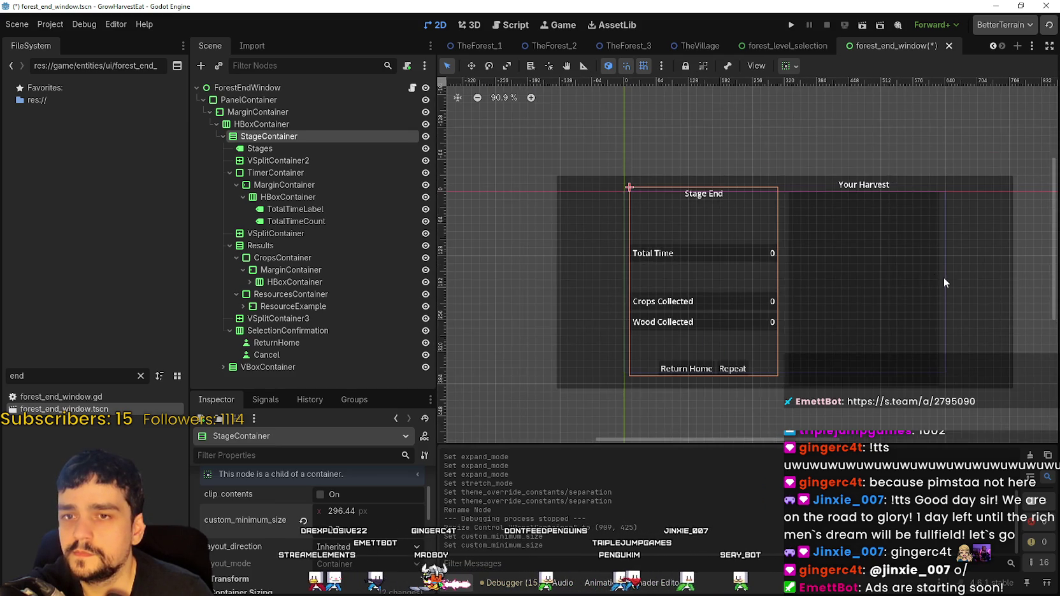
{"action": "left_click_drag", "start_coordinate": [805, 272], "coordinate": [658, 262]}
{"action": "scroll", "coordinate": [658, 261], "scroll_direction": "up", "scroll_amount": 2}
Select the InformationContainer under Your Harvest and show its Layout properties
{"action": "left_click", "coordinate": [635, 251]}
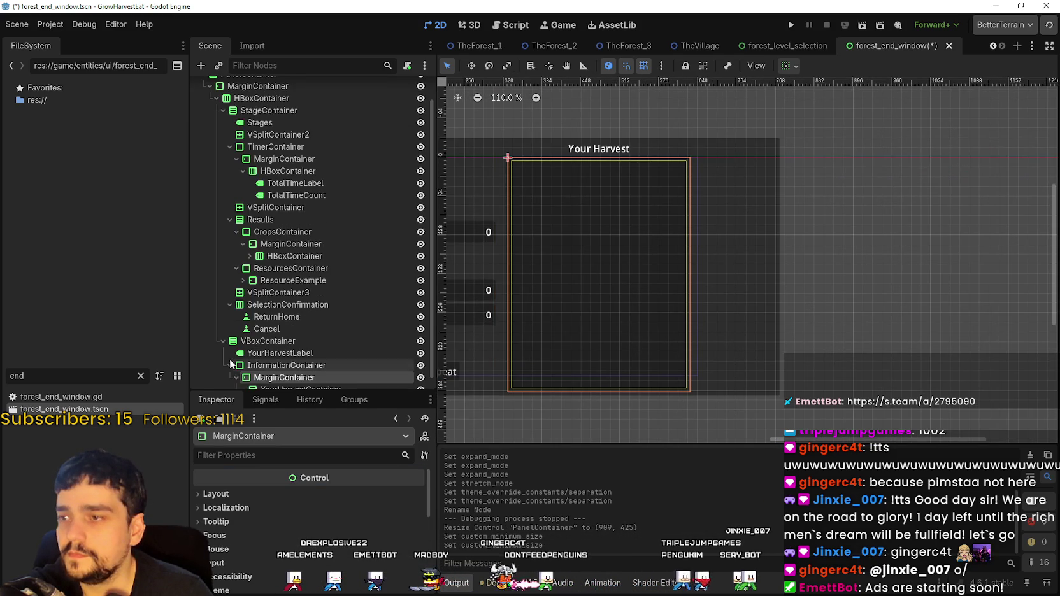
{"action": "left_click", "coordinate": [295, 346]}
{"action": "left_click", "coordinate": [291, 354]}
{"action": "left_click", "coordinate": [292, 329]}
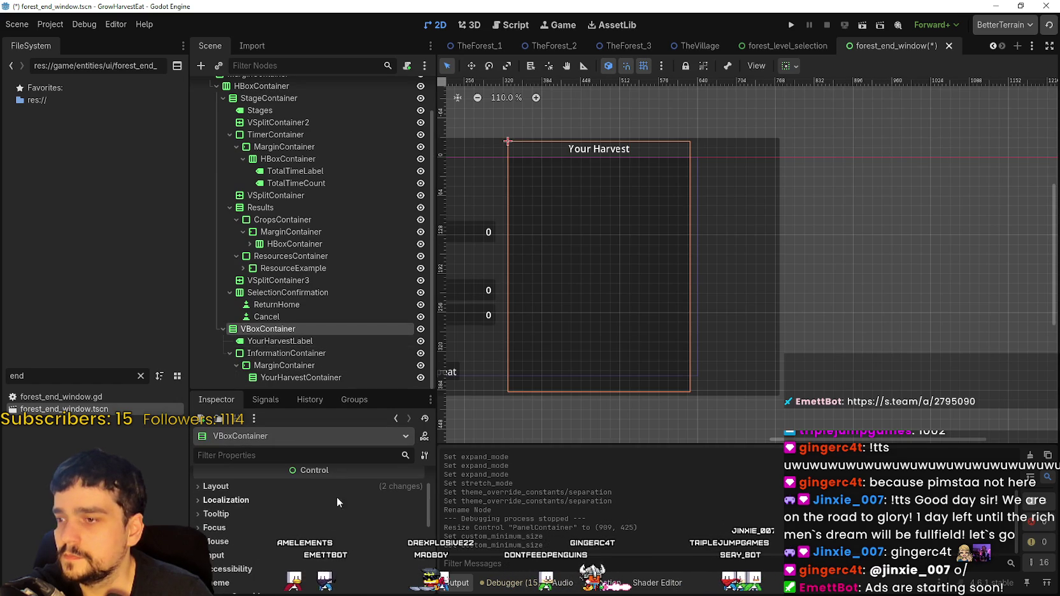
{"action": "left_click", "coordinate": [334, 500]}
{"action": "left_click", "coordinate": [285, 353]}
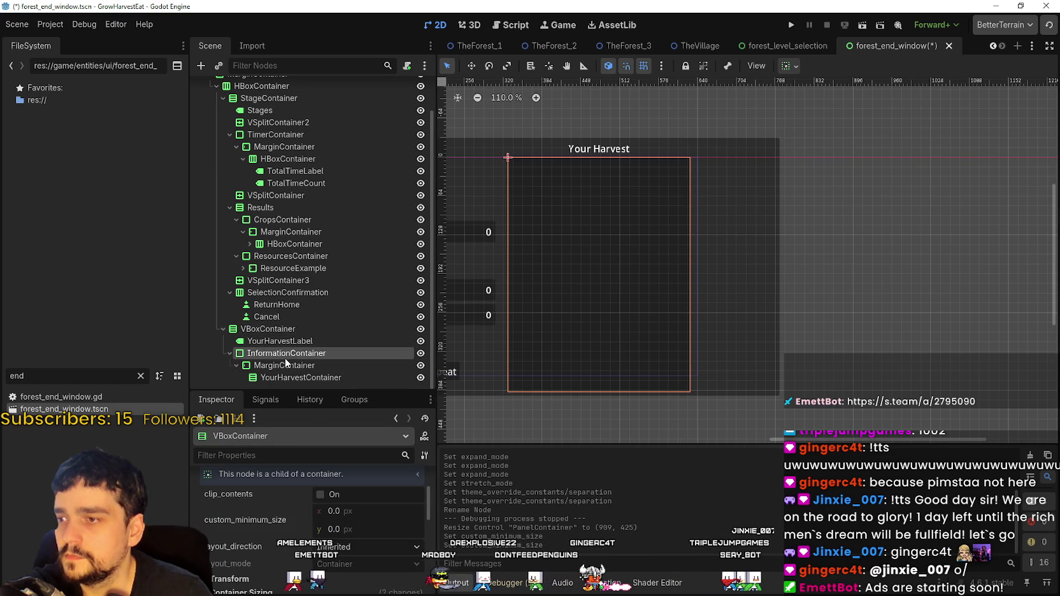
{"action": "left_click", "coordinate": [300, 495]}
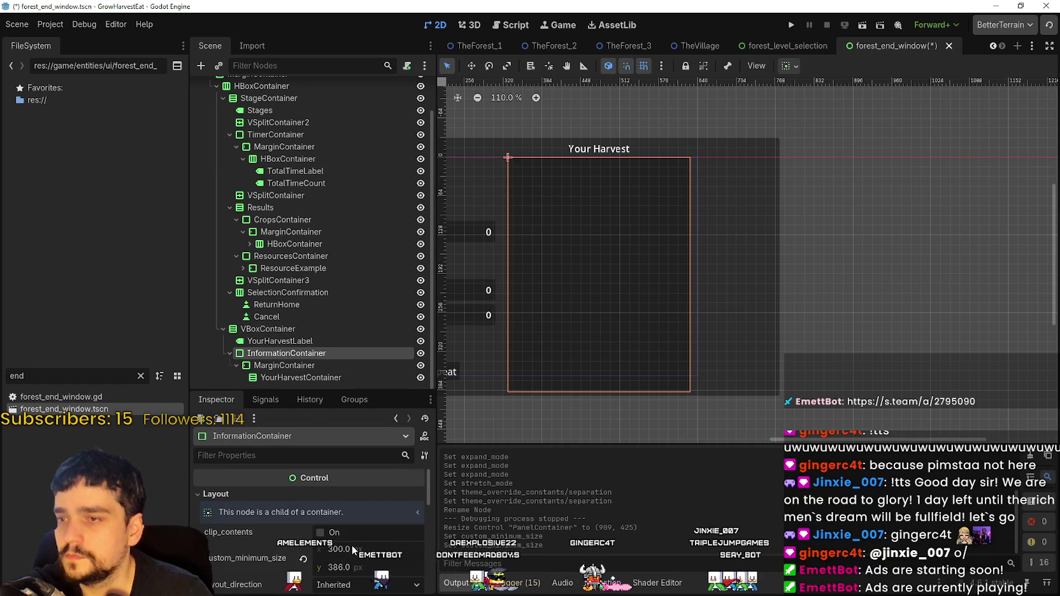
Lower InformationContainer's minimum height from 386 to about 324 px
{"action": "left_click_drag", "start_coordinate": [353, 566], "coordinate": [334, 567]}
{"action": "mouse_move", "coordinate": [525, 253]}
{"action": "left_mouse_down"}
{"action": "mouse_move", "coordinate": [735, 234]}
{"action": "mouse_move", "coordinate": [666, 239]}
{"action": "left_mouse_up"}
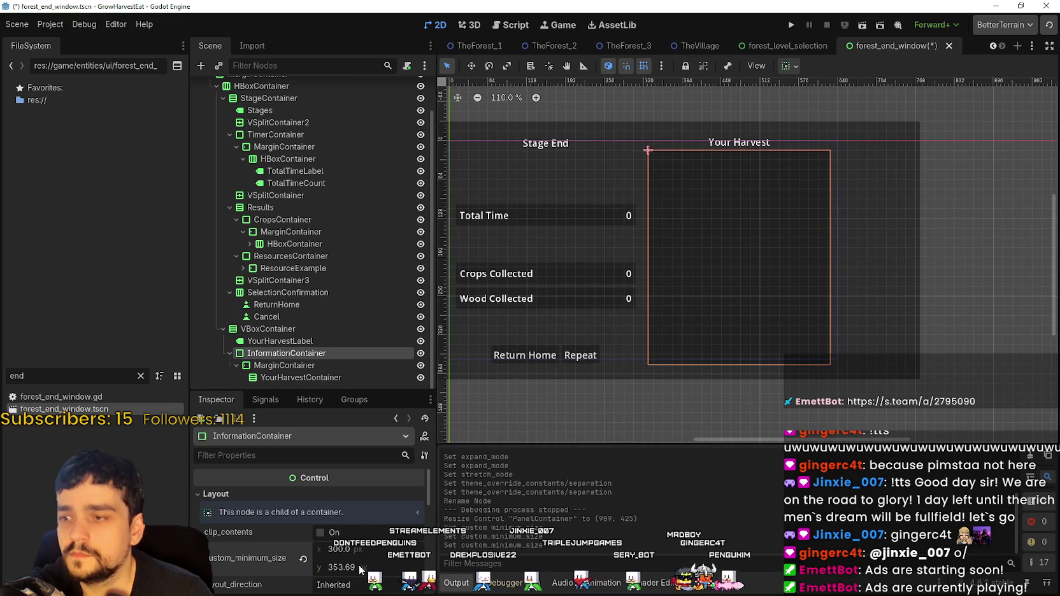
{"action": "left_click_drag", "start_coordinate": [338, 567], "coordinate": [320, 567]}
{"action": "left_click", "coordinate": [530, 309]}
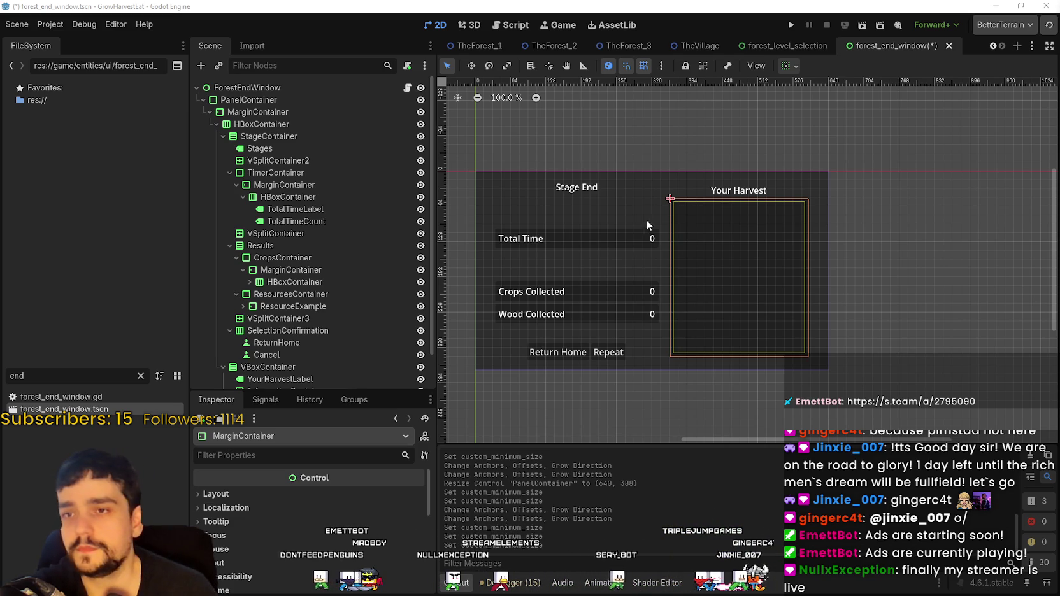
Select the YourHarvestContainer node
{"action": "scroll", "coordinate": [825, 244], "scroll_direction": "up", "scroll_amount": 3}
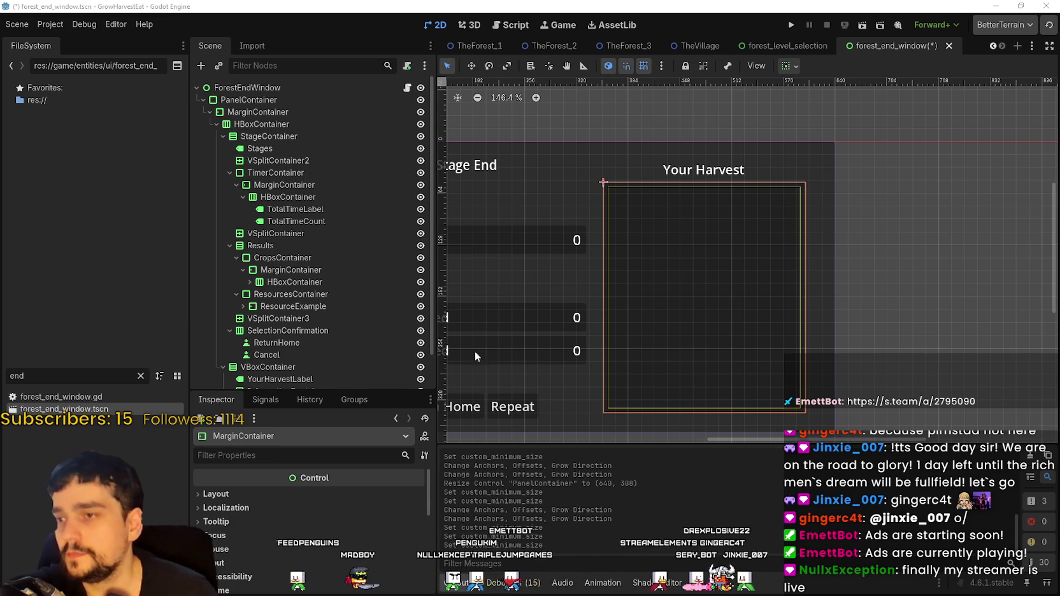
{"action": "scroll", "coordinate": [323, 274], "scroll_direction": "down", "scroll_amount": 2}
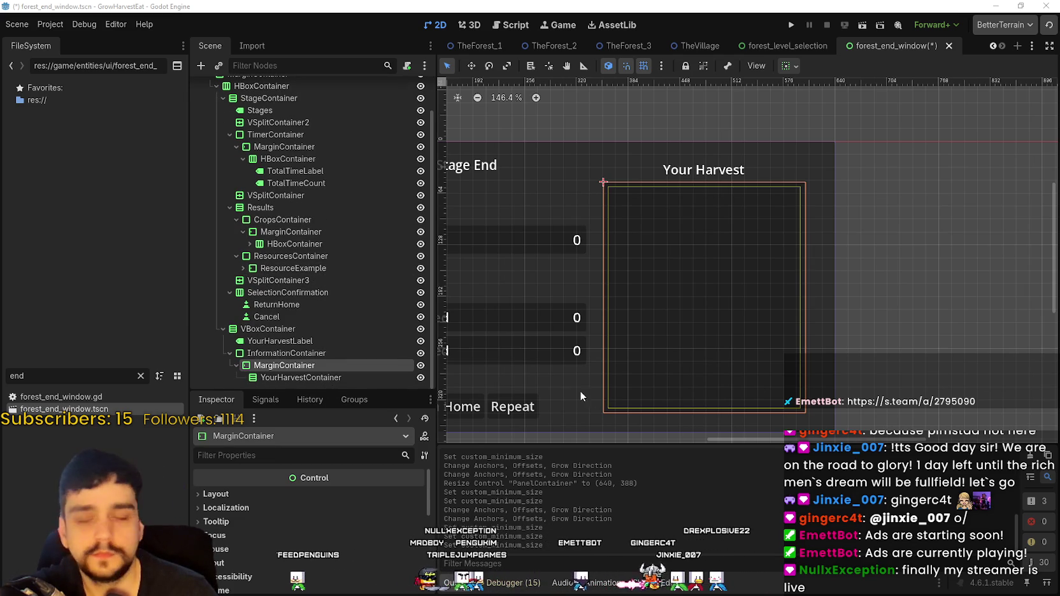
{"action": "left_click", "coordinate": [287, 377]}
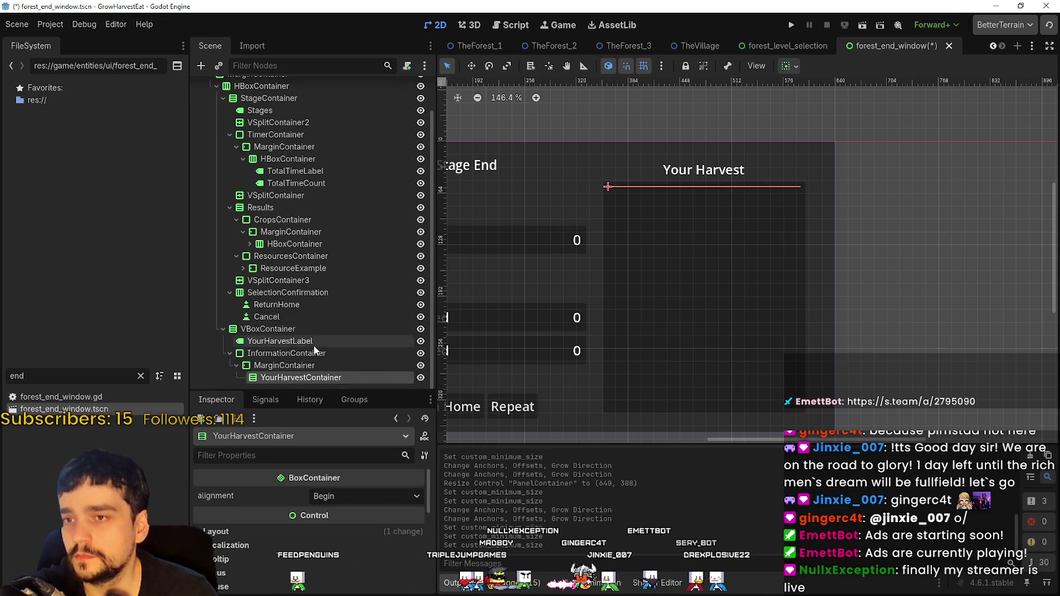
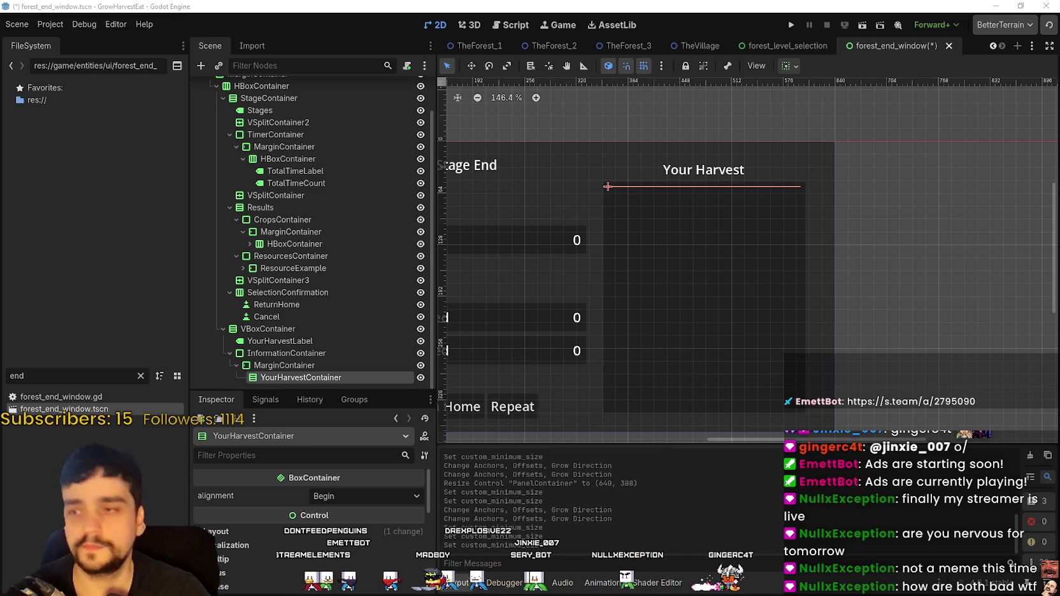
Zoom onto the Stage End panel and inspect its TotalTimeCount label
{"action": "scroll", "coordinate": [673, 278], "scroll_direction": "up", "scroll_amount": 2}
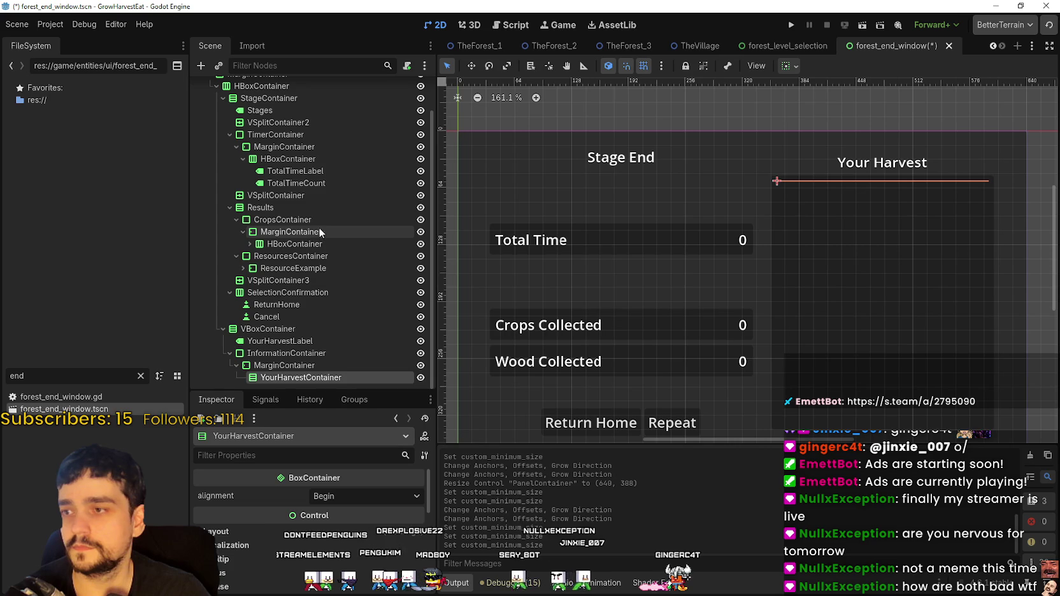
{"action": "left_click", "coordinate": [309, 183]}
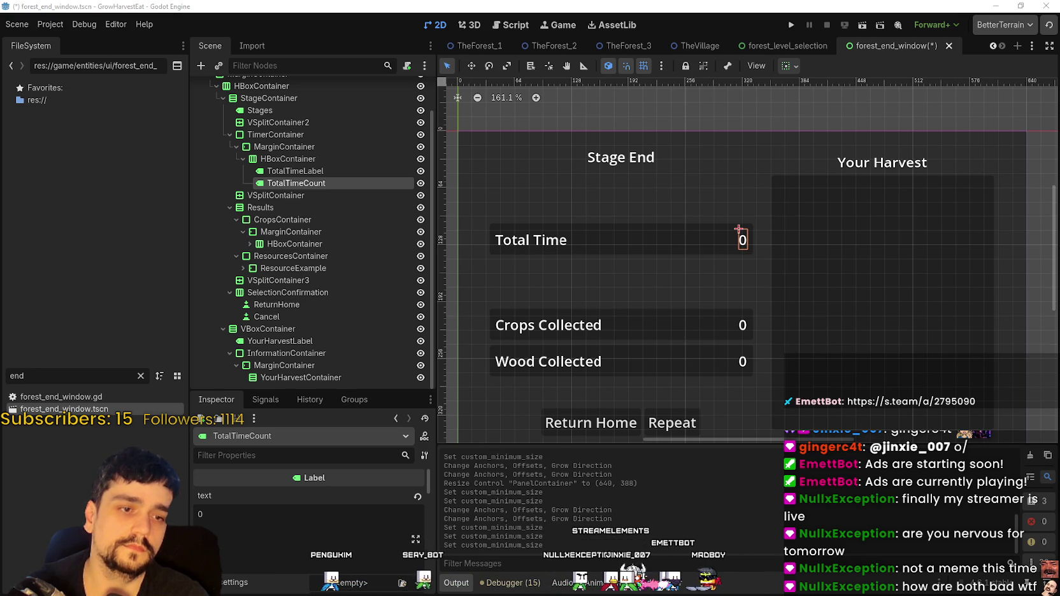
Expand the Crops Collected HBoxContainer and inspect its CropsCount label showing 0
{"action": "left_click", "coordinate": [290, 244]}
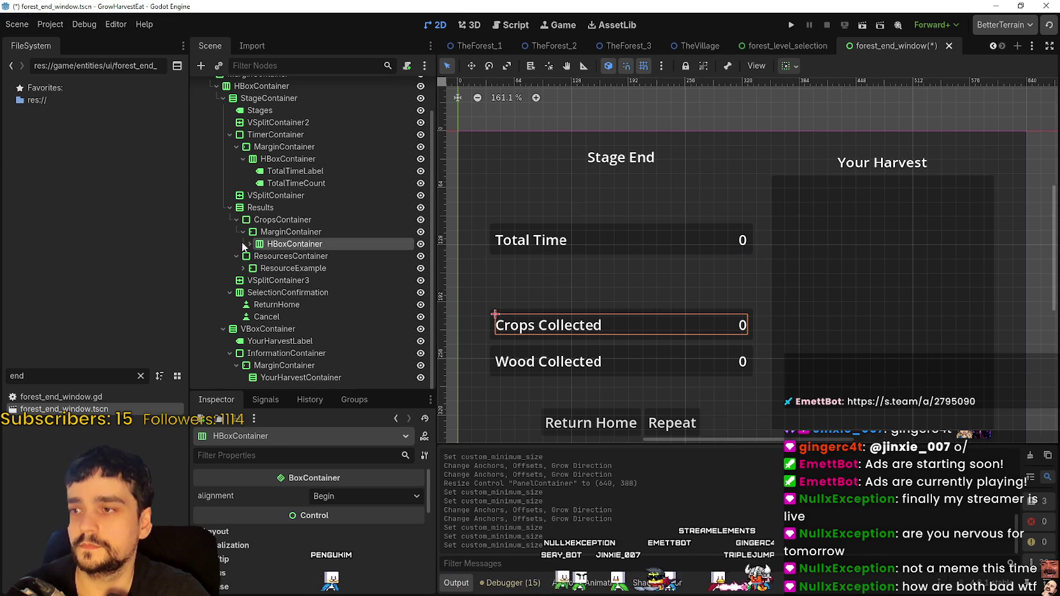
{"action": "left_click", "coordinate": [250, 244]}
{"action": "left_click", "coordinate": [295, 268]}
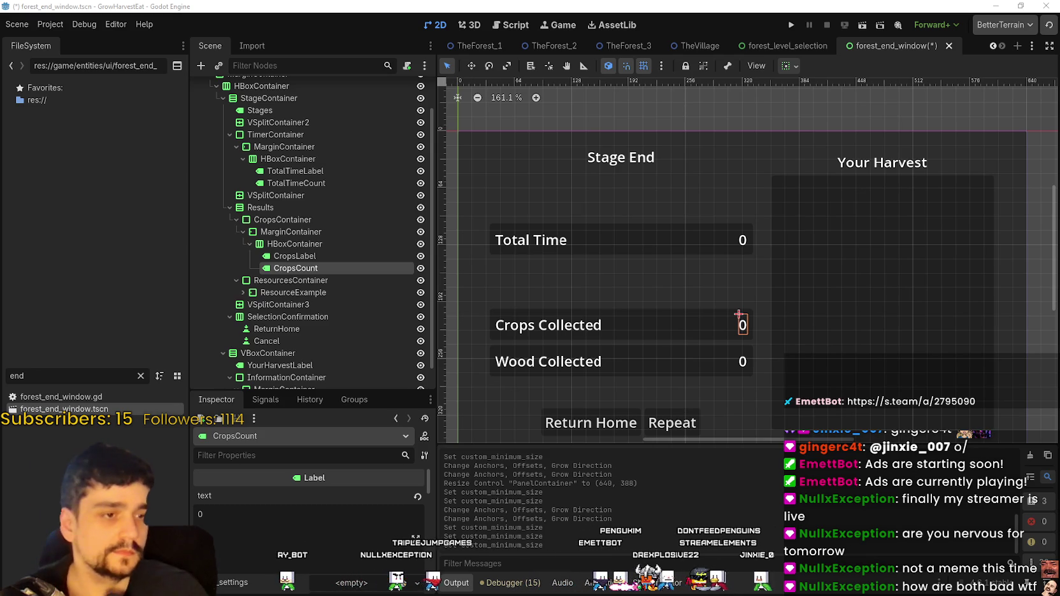
{"action": "scroll", "coordinate": [326, 302], "scroll_direction": "down", "scroll_amount": 1}
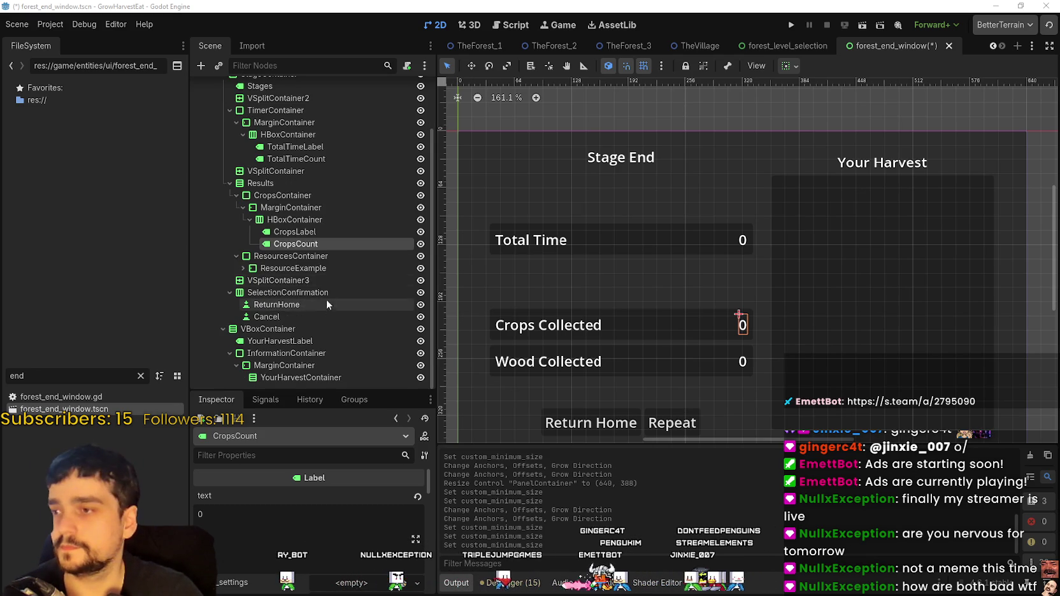
Expand ResourceExample to inspect its ResourcesCount label, then switch to the TheForest_1 scene
{"action": "left_click", "coordinate": [311, 268]}
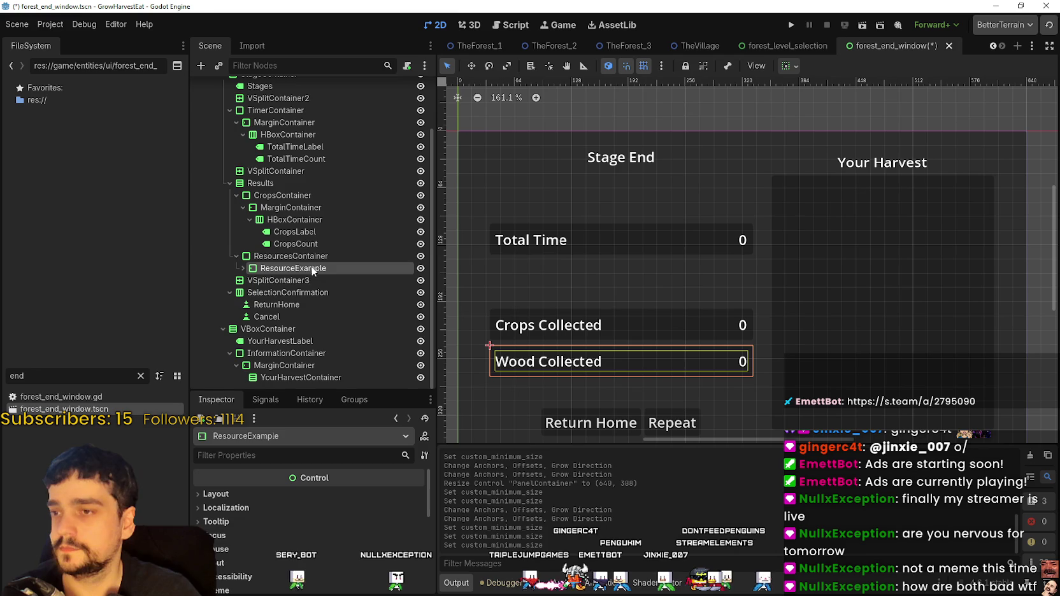
{"action": "left_click", "coordinate": [243, 269]}
{"action": "scroll", "coordinate": [263, 295], "scroll_direction": "down", "scroll_amount": 1}
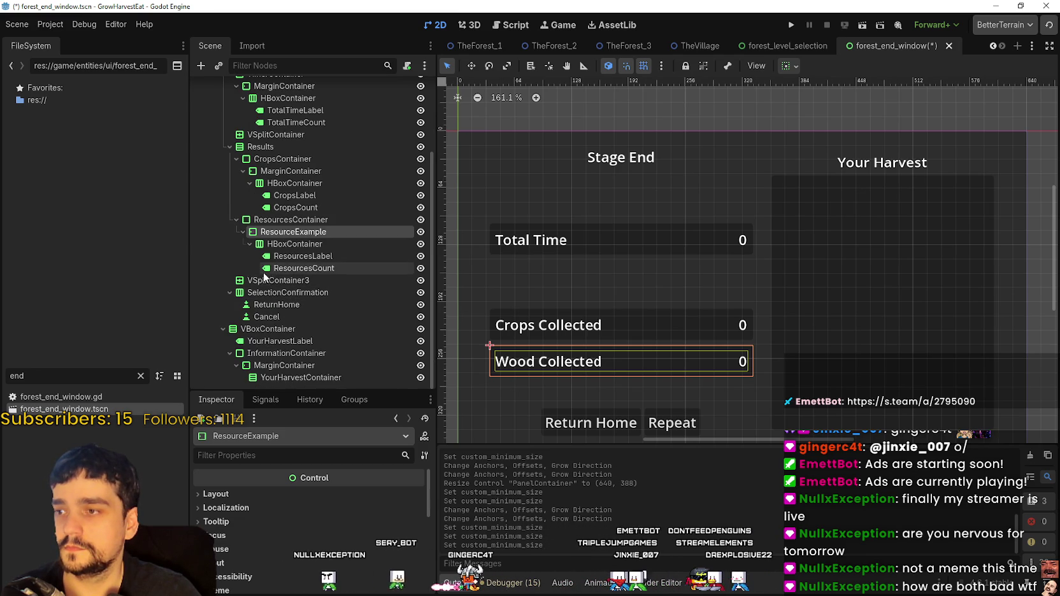
{"action": "left_click", "coordinate": [303, 268]}
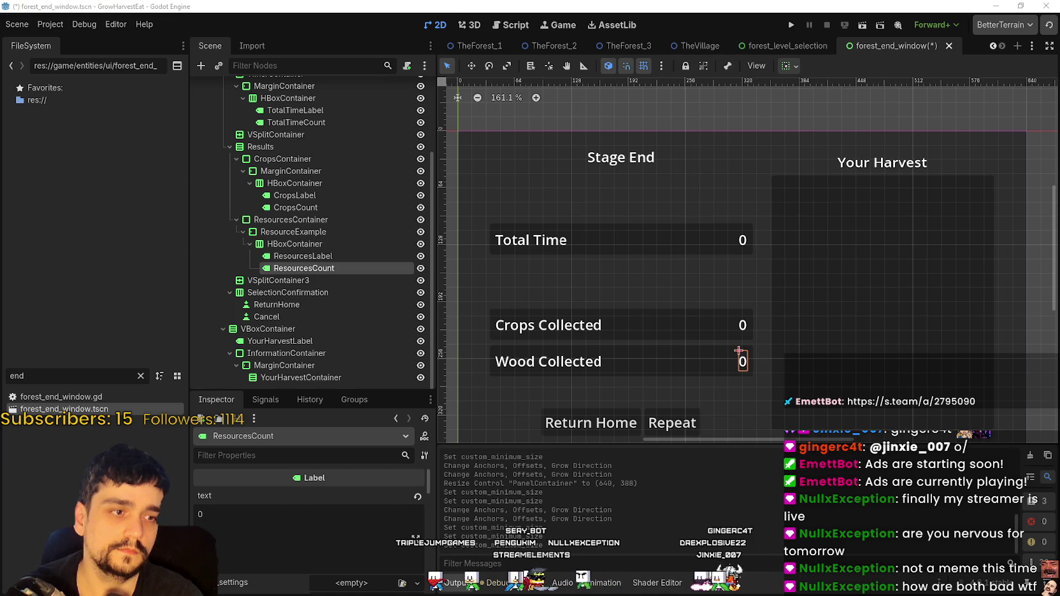
{"action": "left_click", "coordinate": [474, 45]}
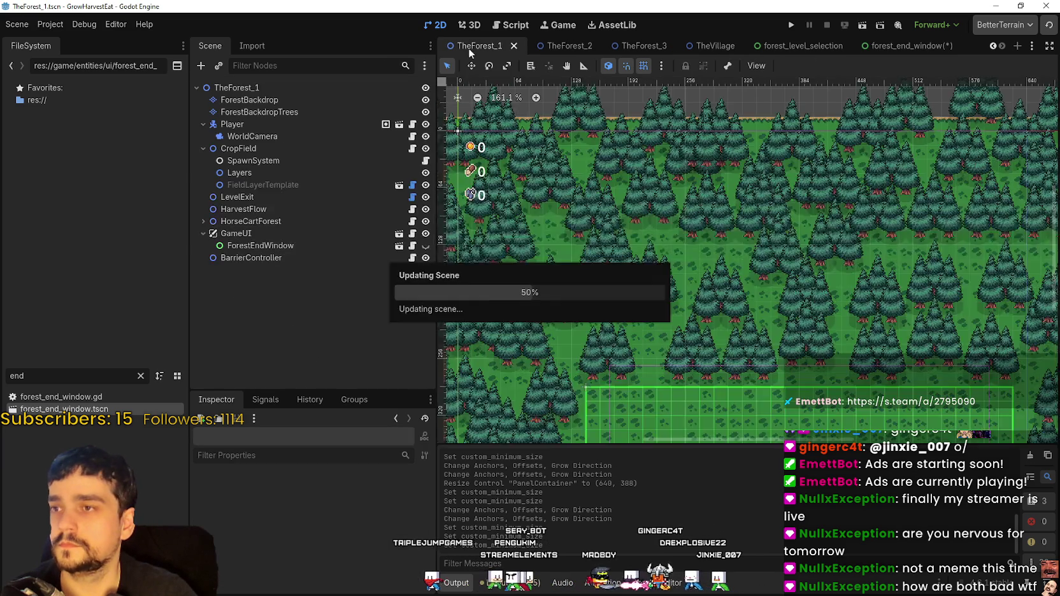
Inspect ForestEndWindow, BarrierController and LevelExit in TheForest_1, then return to forest_end_window
{"action": "left_click", "coordinate": [321, 247]}
{"action": "left_click", "coordinate": [300, 256]}
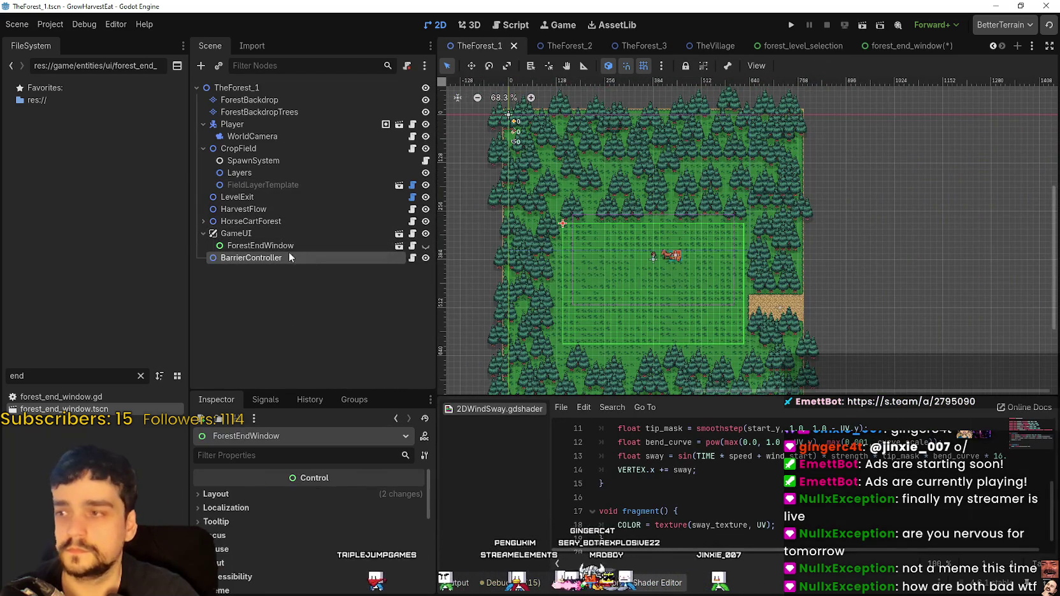
{"action": "scroll", "coordinate": [721, 287], "scroll_direction": "up", "scroll_amount": 5}
{"action": "scroll", "coordinate": [874, 359], "scroll_direction": "up", "scroll_amount": 5}
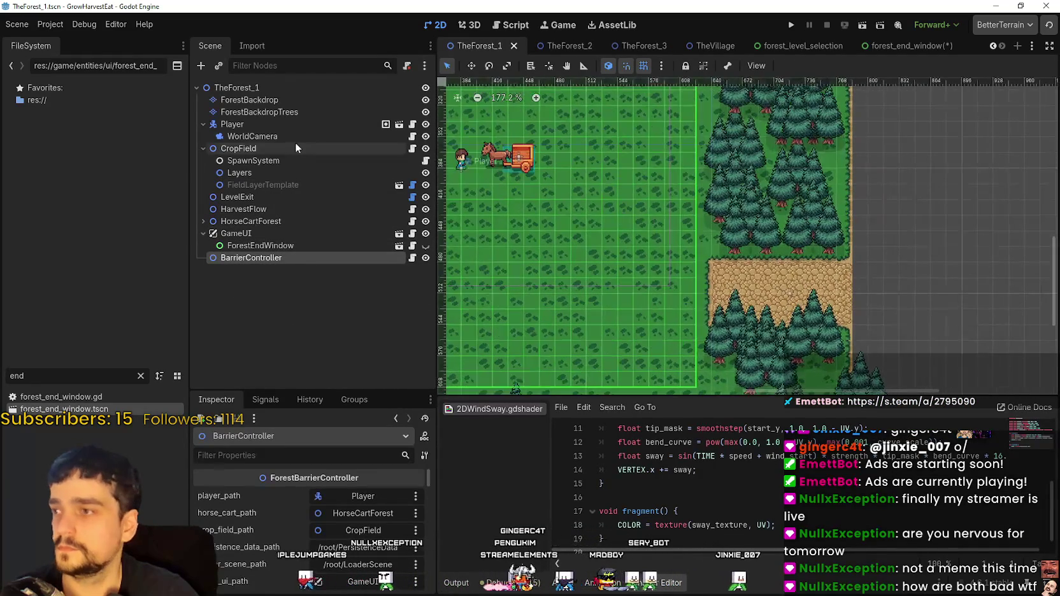
{"action": "left_click", "coordinate": [252, 199]}
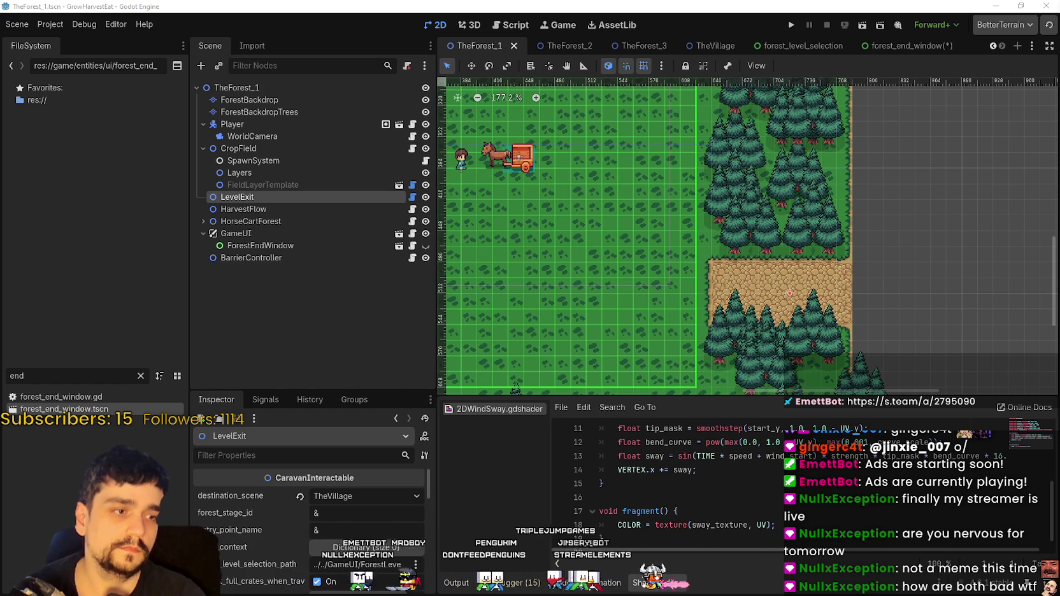
{"action": "scroll", "coordinate": [690, 288], "scroll_direction": "down", "scroll_amount": 4}
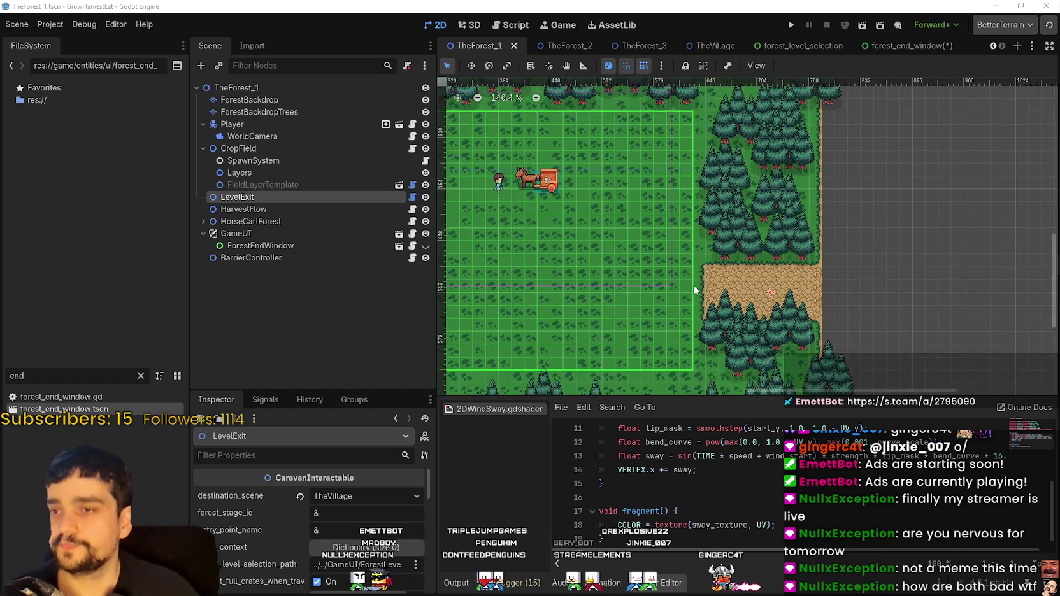
{"action": "left_click", "coordinate": [912, 46]}
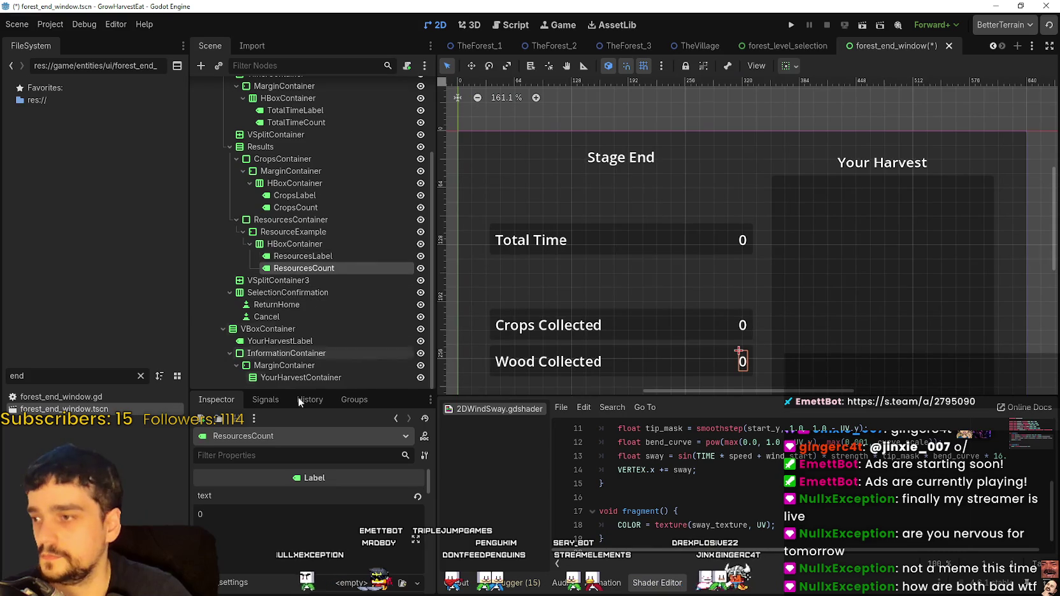
Inspect the Cancel and ReturnHome button nodes, then save and run the game with F5
{"action": "scroll", "coordinate": [665, 346], "scroll_direction": "up", "scroll_amount": 4}
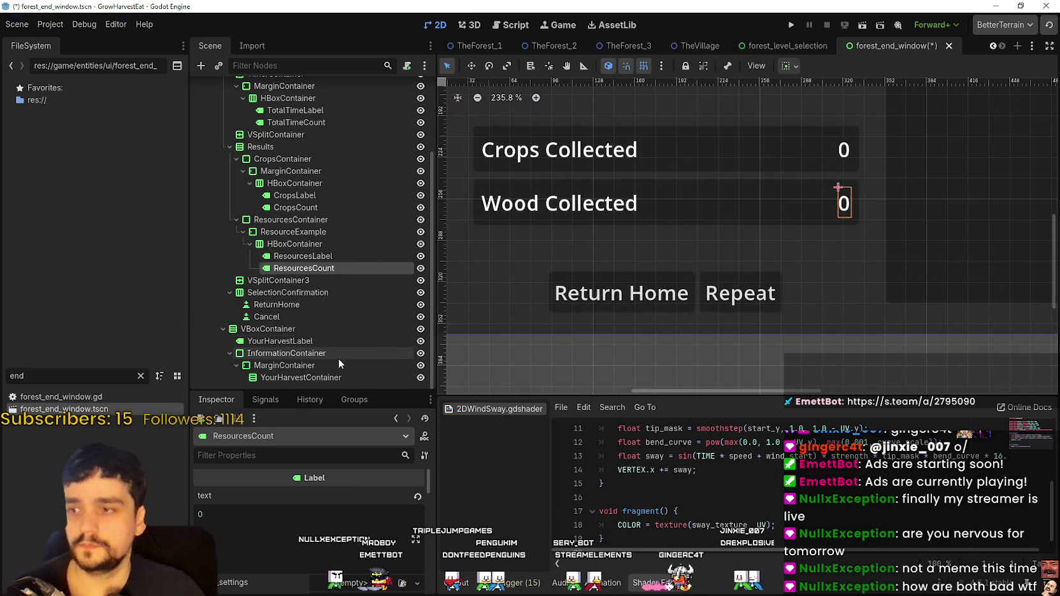
{"action": "left_click", "coordinate": [267, 317]}
{"action": "left_click", "coordinate": [275, 305]}
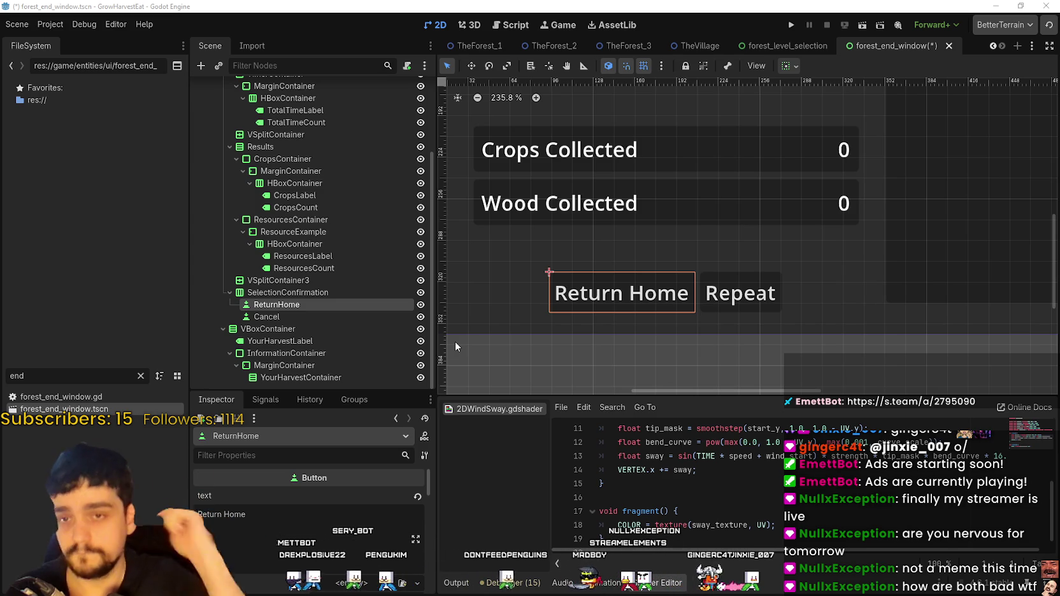
{"action": "scroll", "coordinate": [480, 281], "scroll_direction": "down", "scroll_amount": 3}
{"action": "scroll", "coordinate": [596, 252], "scroll_direction": "down", "scroll_amount": 3}
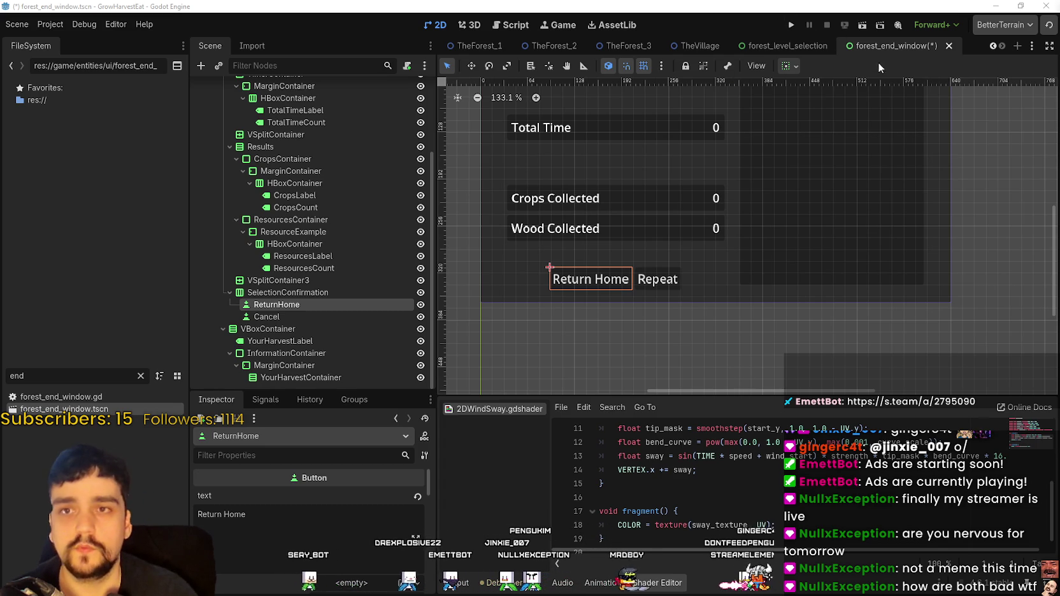
{"action": "key", "text": "F5"}
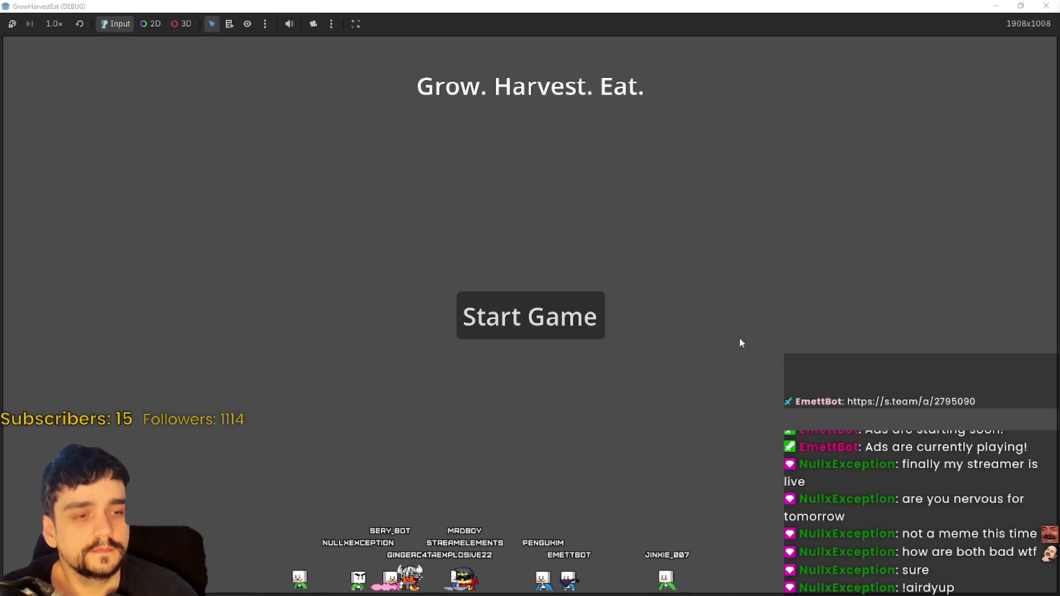
Start the game and walk the farmer to the cart to open stage selection
{"action": "left_click", "coordinate": [583, 297]}
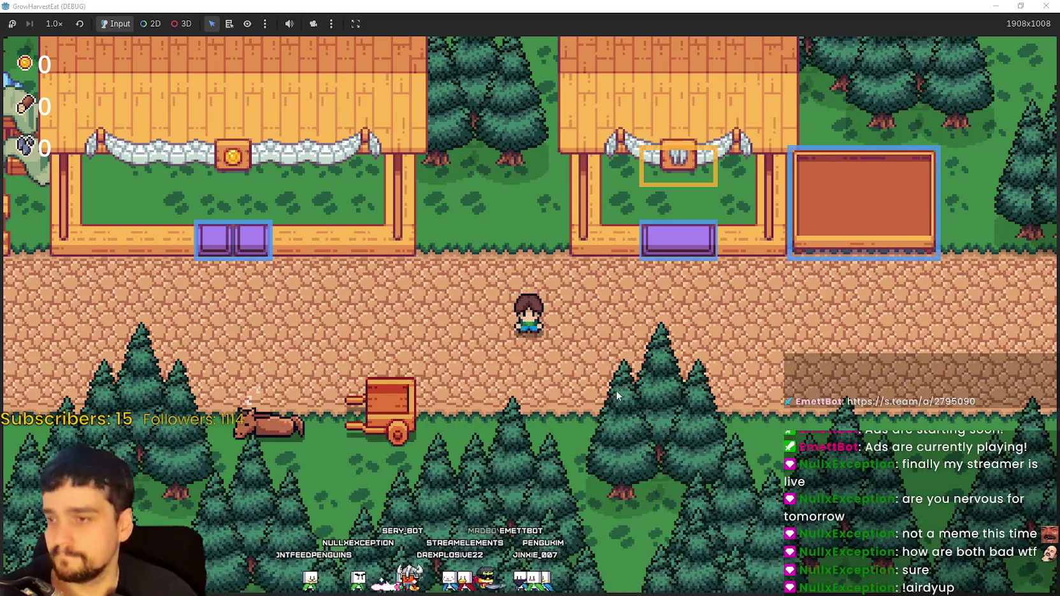
{"action": "key", "text": "a"}
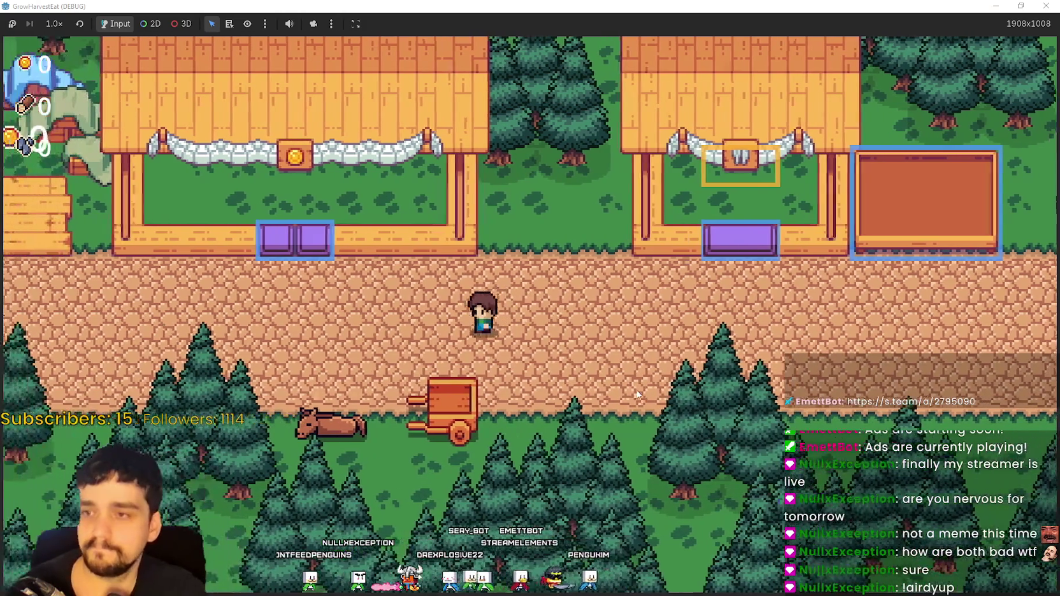
{"action": "key", "text": "s"}
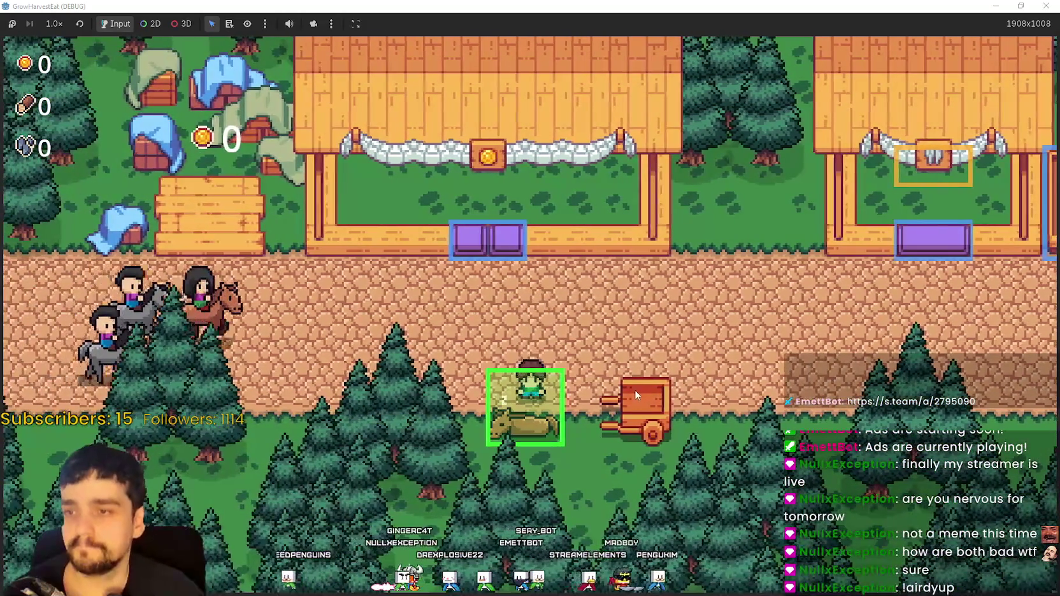
{"action": "key", "text": "e"}
Choose stage 3 in Select a Stage and travel to The Forest
{"action": "key", "text": "d"}
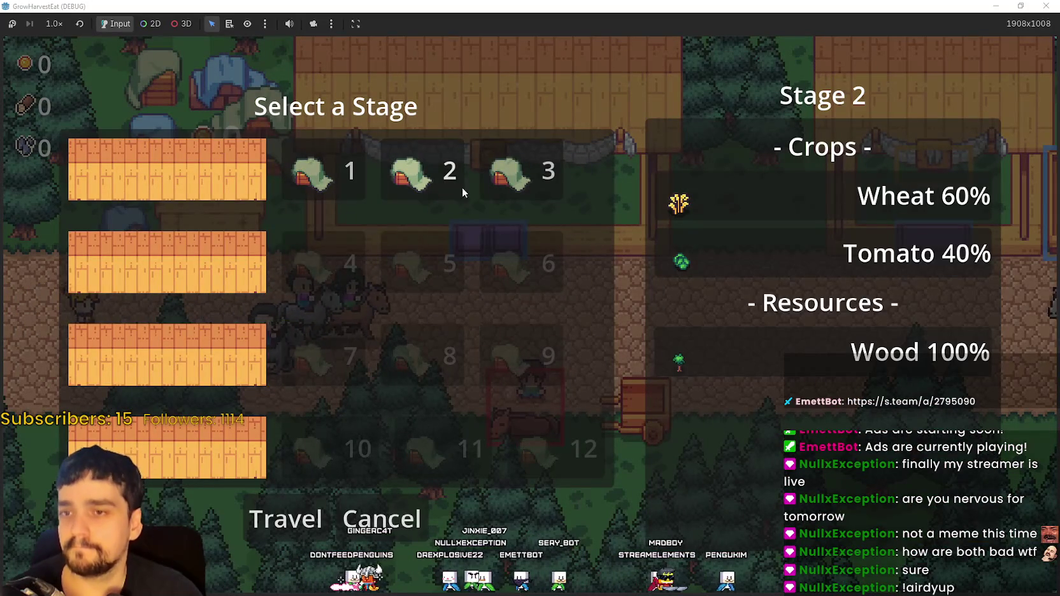
{"action": "left_click", "coordinate": [496, 173]}
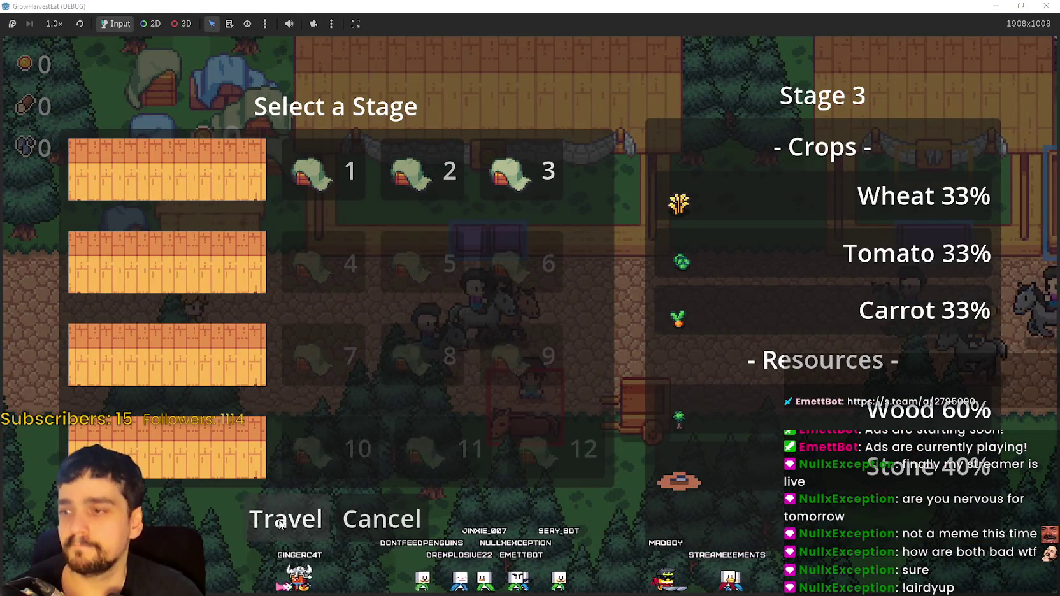
{"action": "left_click", "coordinate": [281, 521]}
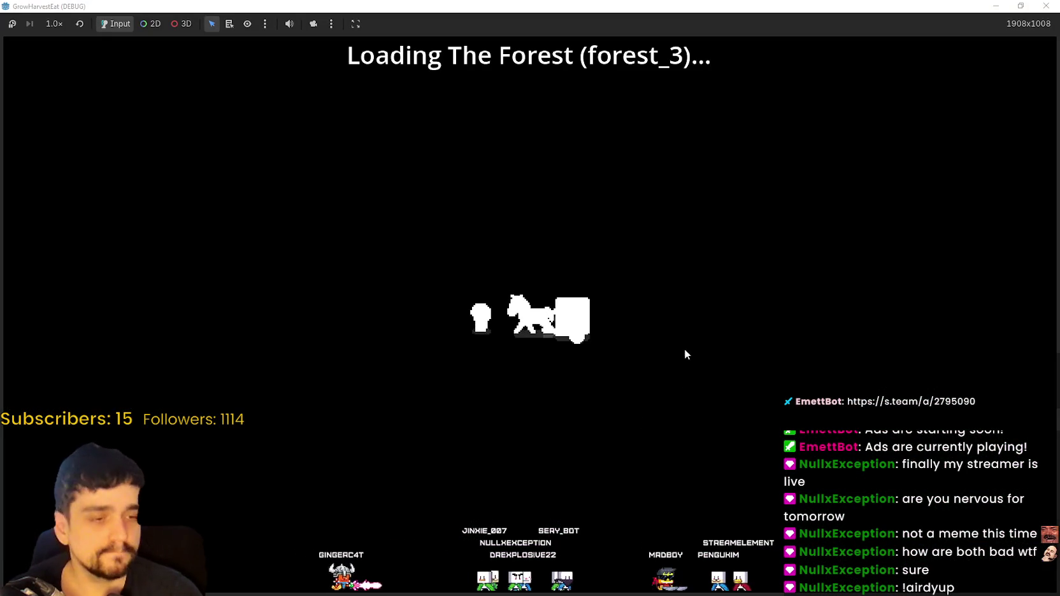
Roam the farmer around the forest clearing and trees as the barrier begins dropping
{"action": "key", "text": "w"}
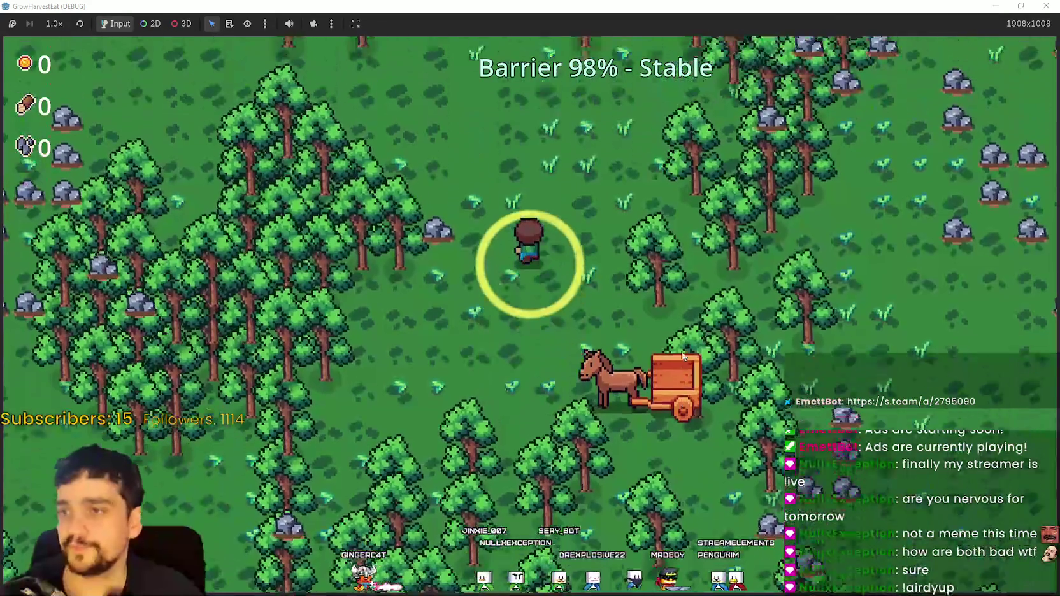
{"action": "key", "text": "a"}
{"action": "key", "text": "s"}
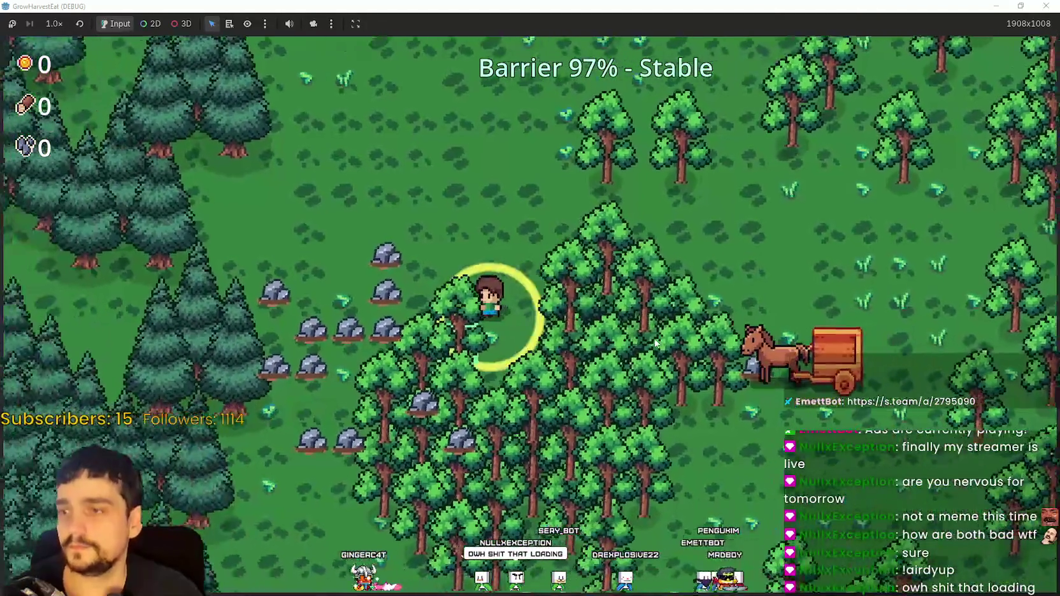
{"action": "key", "text": "d"}
{"action": "key", "text": "d"}
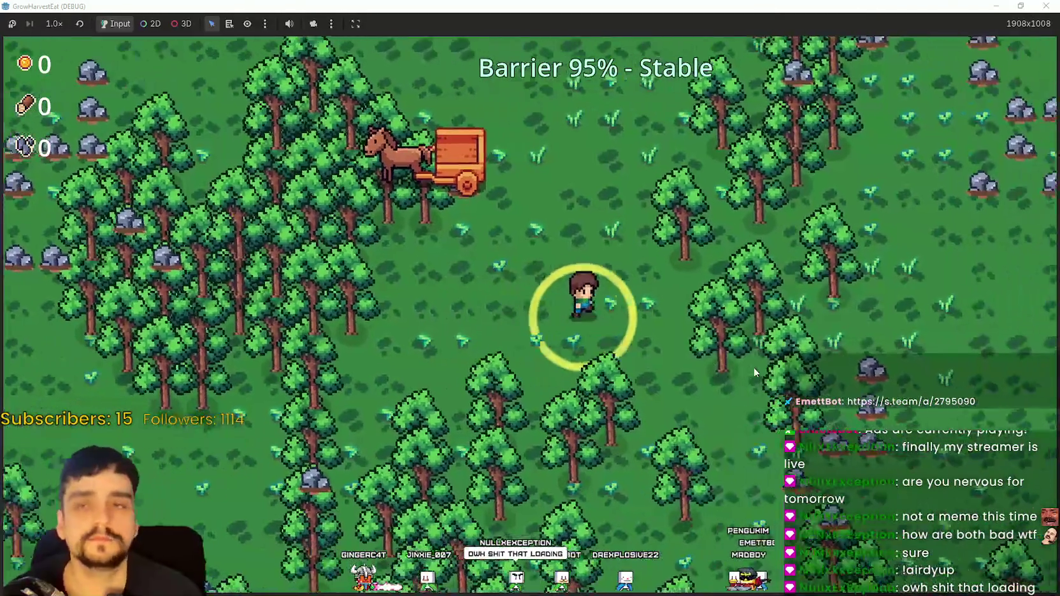
{"action": "key", "text": "a"}
{"action": "key", "text": "d"}
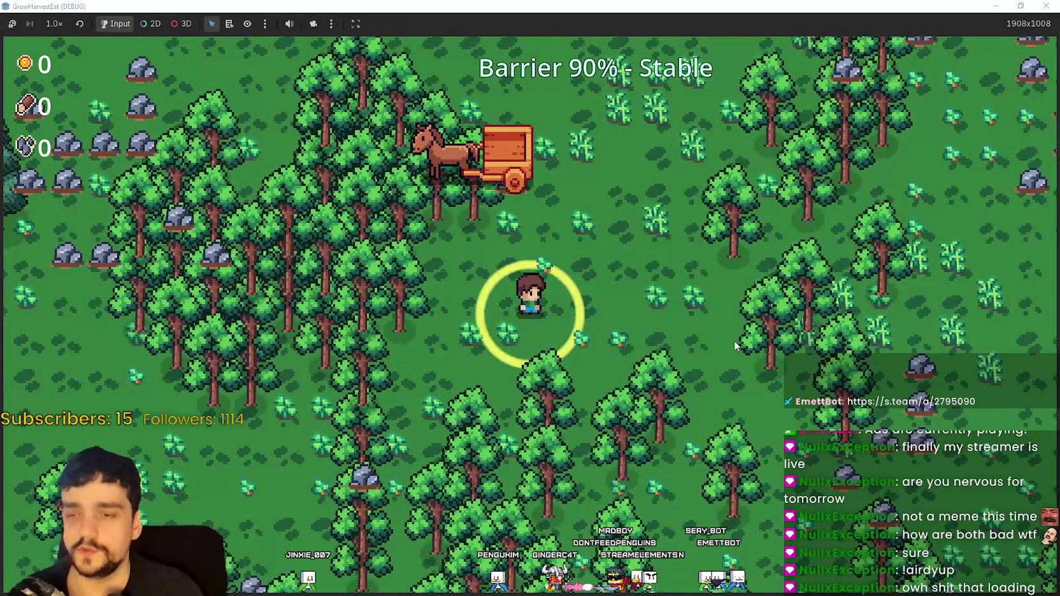
{"action": "key", "text": "s"}
{"action": "key", "text": "a"}
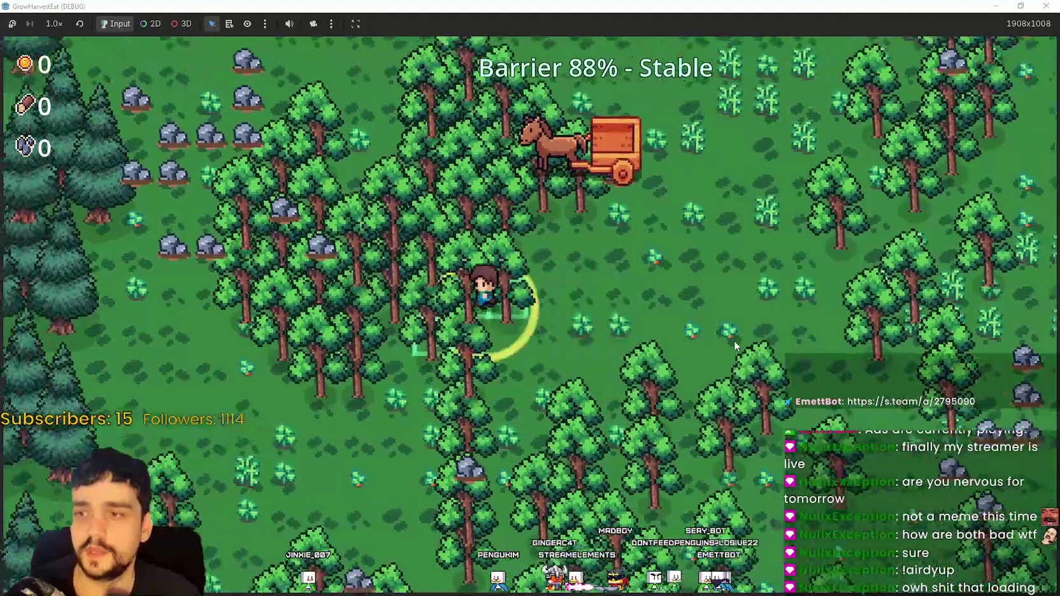
{"action": "key", "text": "d"}
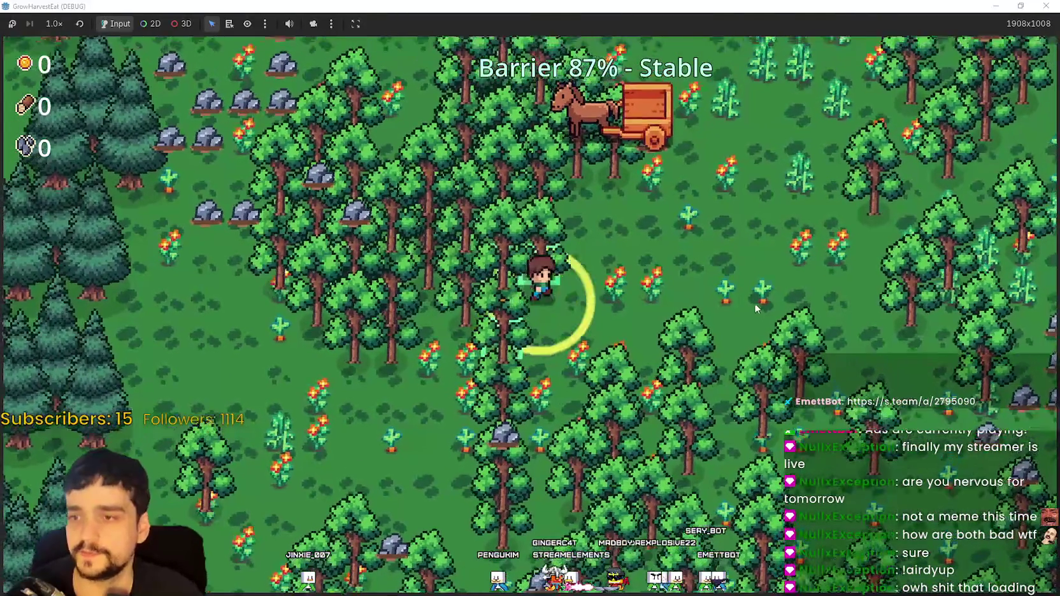
{"action": "key", "text": "d"}
{"action": "key", "text": "w"}
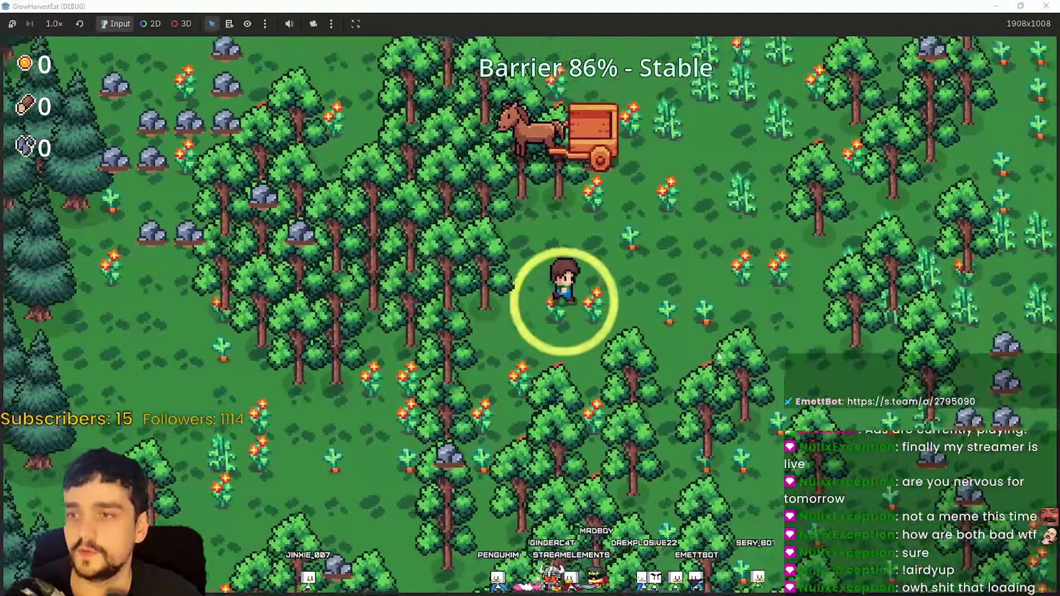
{"action": "key", "text": "a"}
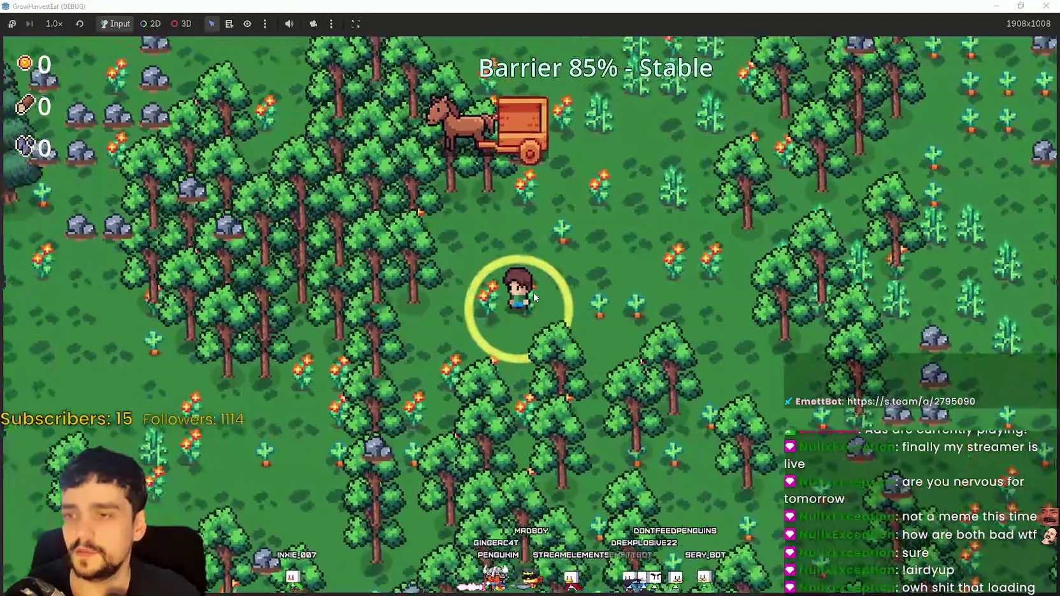
{"action": "key", "text": "a"}
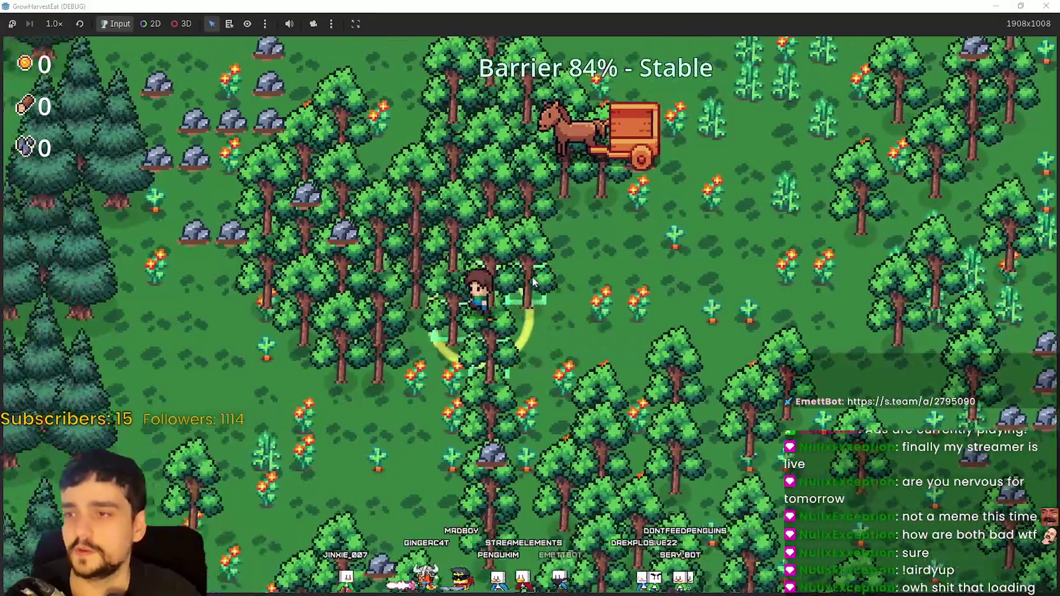
{"action": "key", "text": "d"}
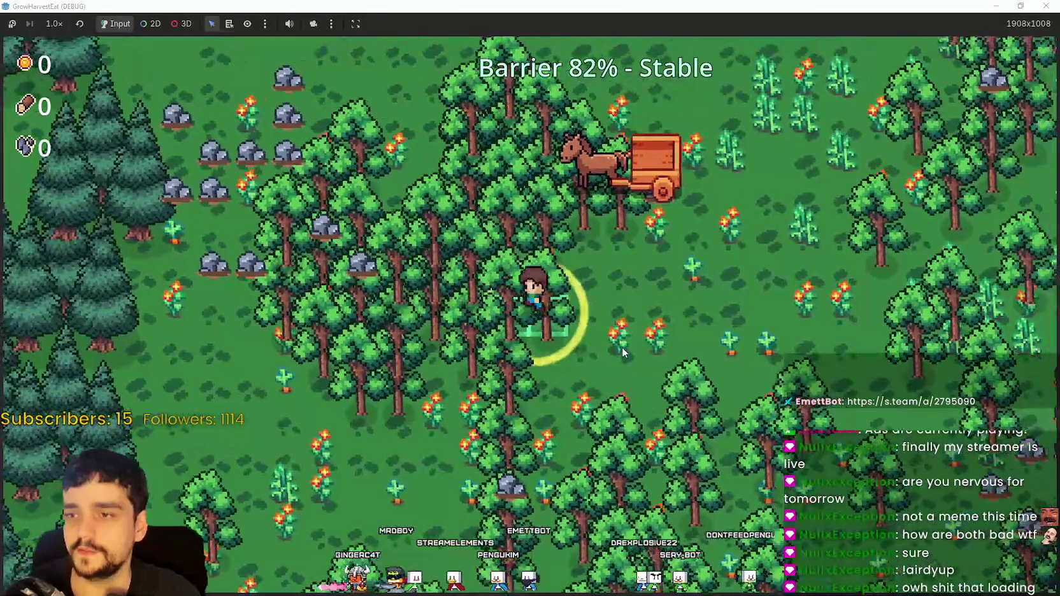
Walk through the trees chopping wood up to 15, with the cart showing x4
{"action": "key", "text": "d"}
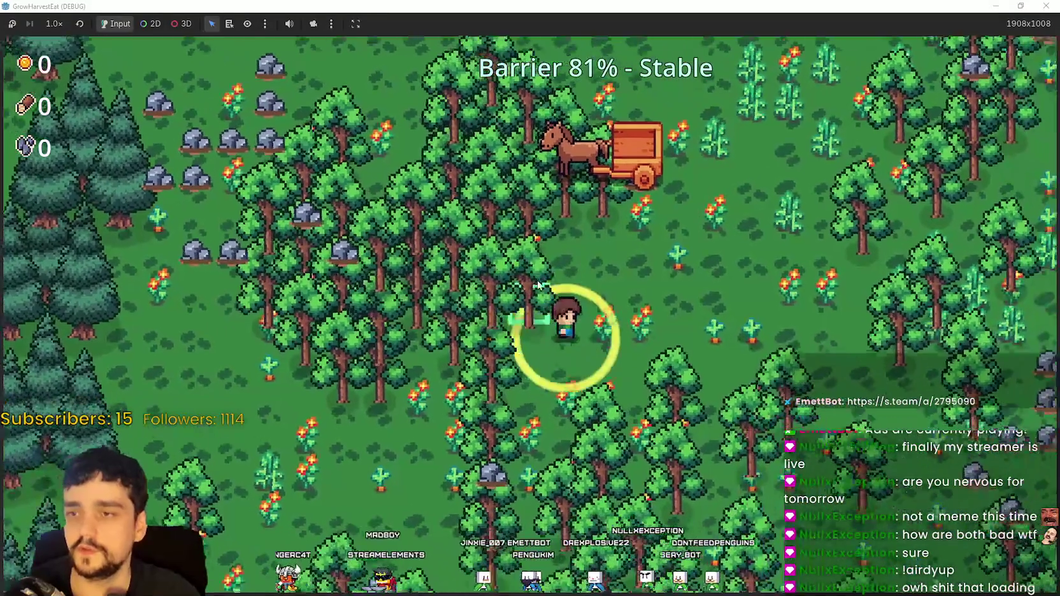
{"action": "key", "text": "w"}
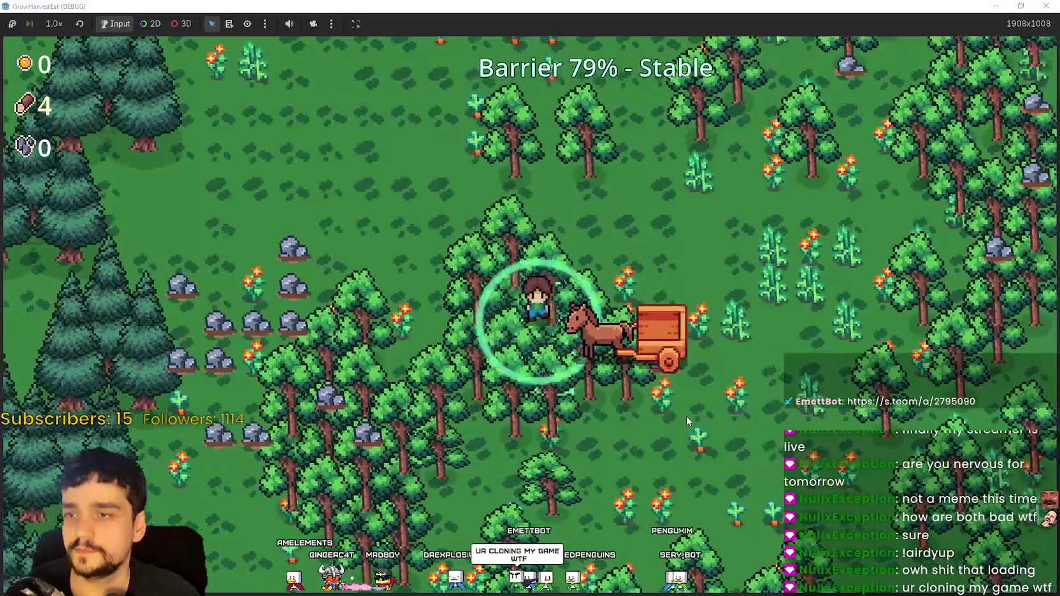
{"action": "key", "text": "s"}
{"action": "key", "text": "s"}
{"action": "key", "text": "d"}
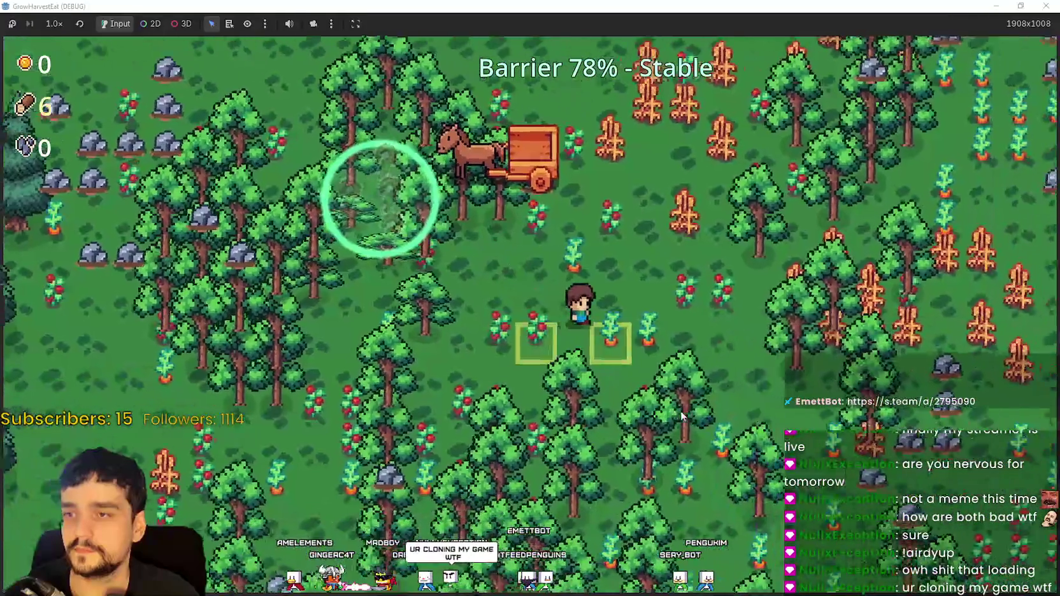
{"action": "key", "text": "a"}
{"action": "key", "text": "s"}
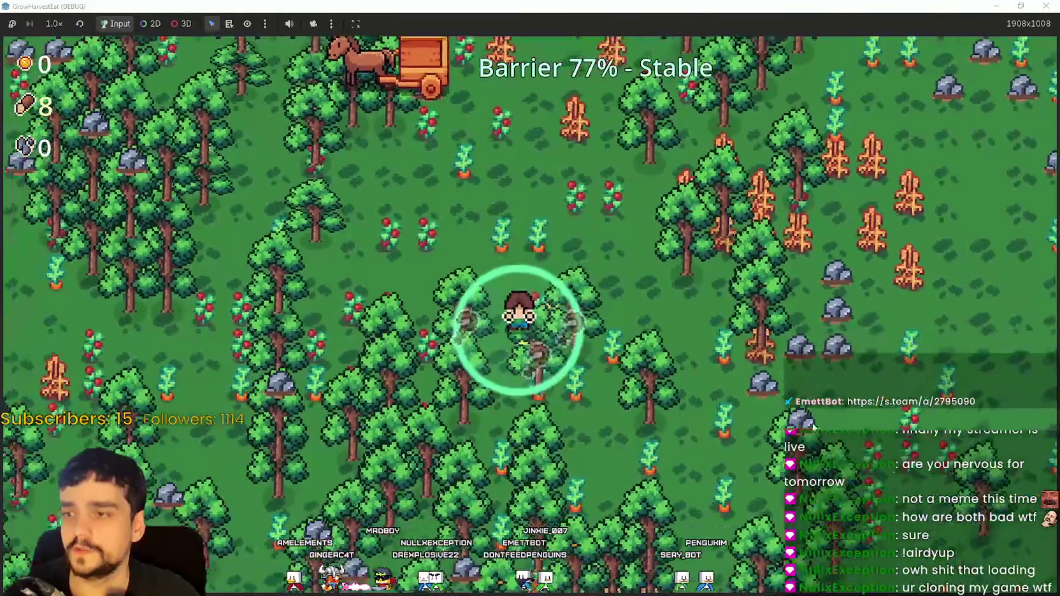
{"action": "key", "text": "w"}
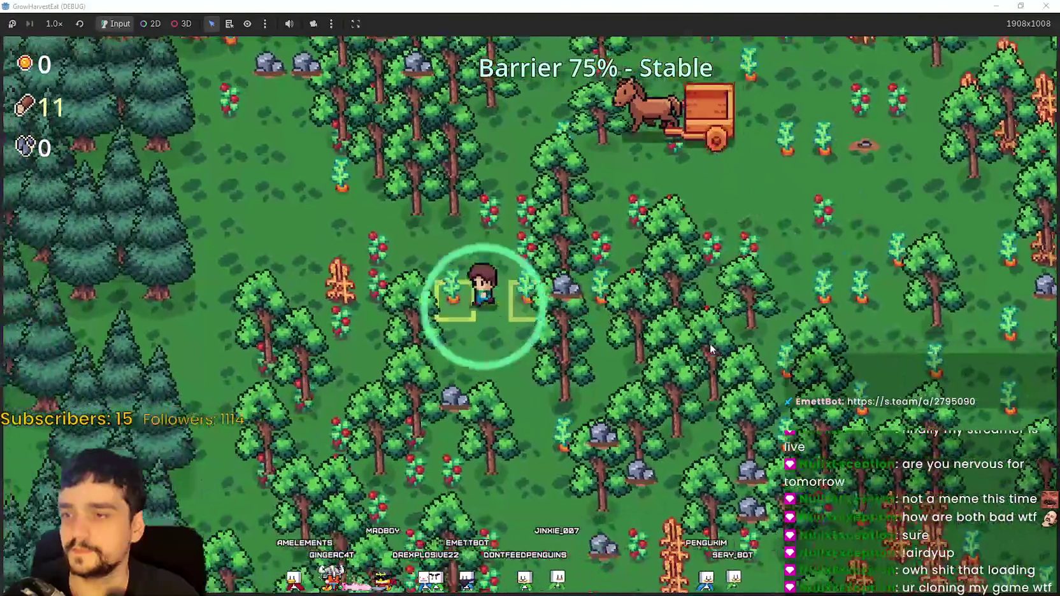
{"action": "key", "text": "d"}
{"action": "key", "text": "d"}
{"action": "key", "text": "w"}
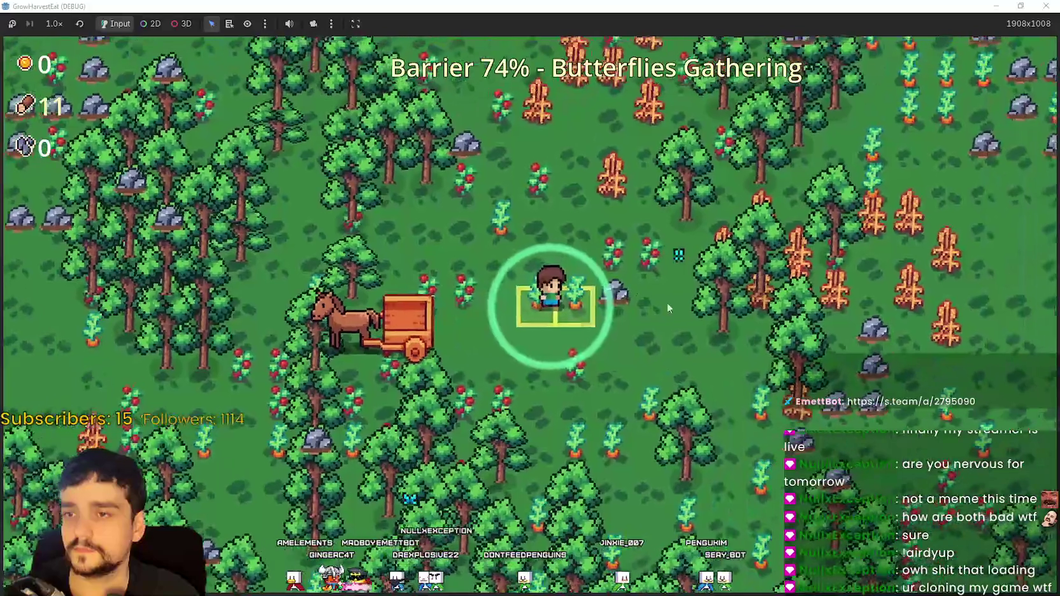
{"action": "key", "text": "w"}
{"action": "key", "text": "a"}
{"action": "key", "text": "w"}
{"action": "key", "text": "d"}
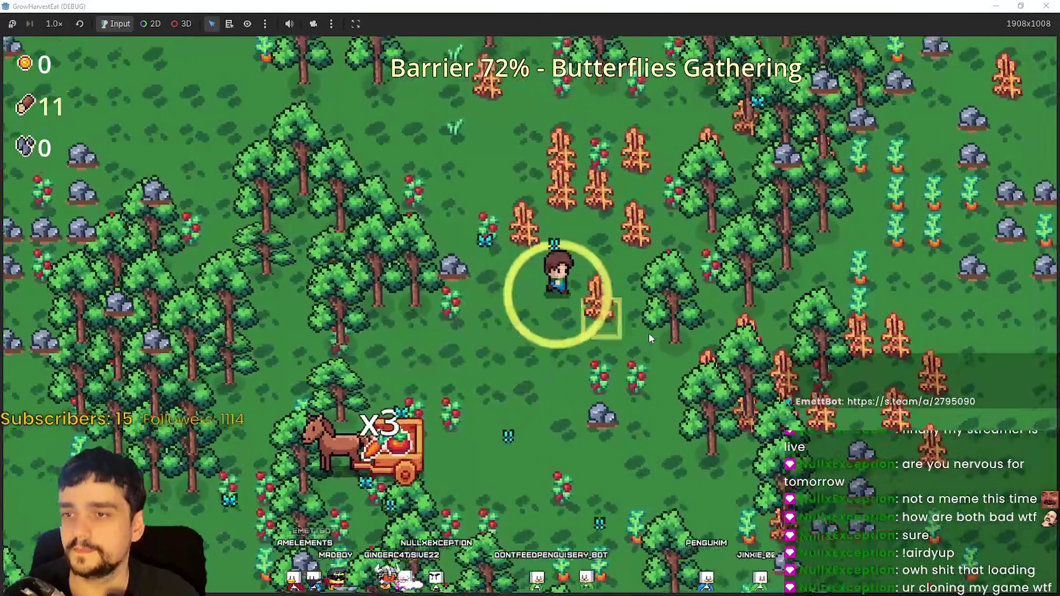
Walk the farmer down-left to the forest edge and back up through the trees
{"action": "key", "text": "a"}
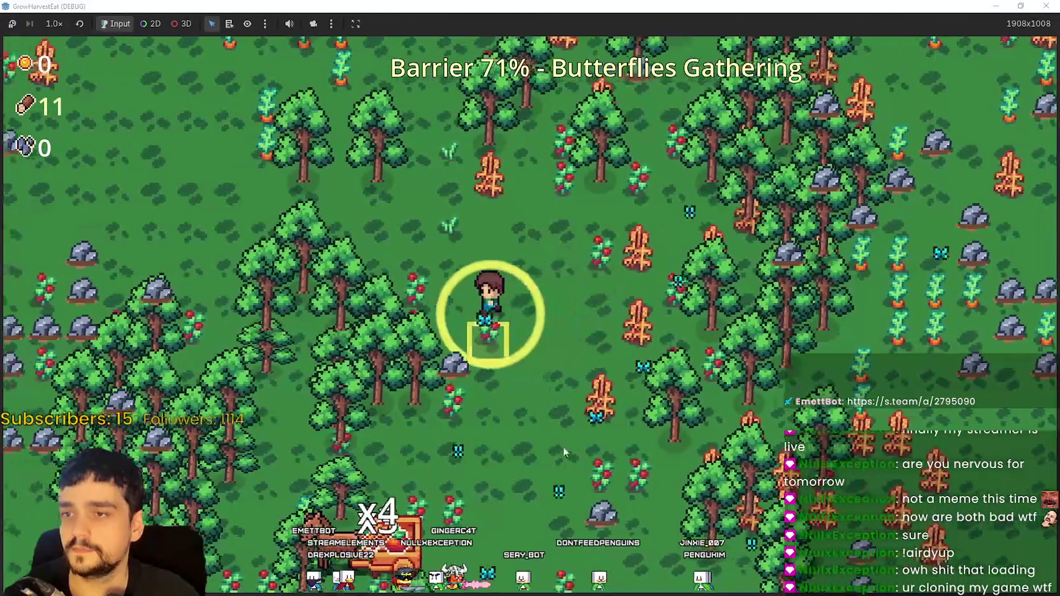
{"action": "key", "text": "s"}
{"action": "key", "text": "a"}
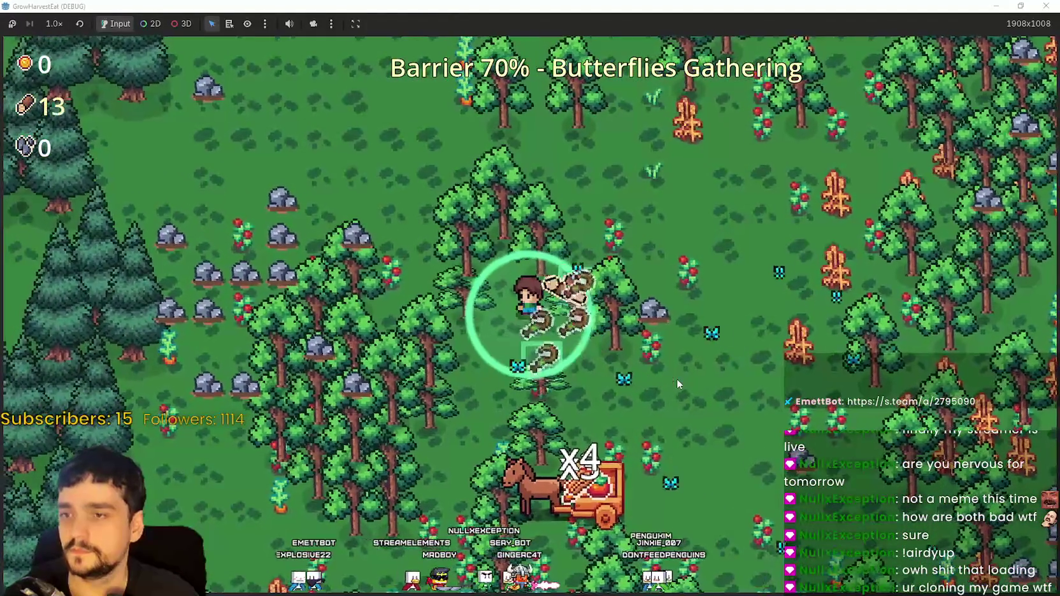
{"action": "key", "text": "s"}
{"action": "key", "text": "a"}
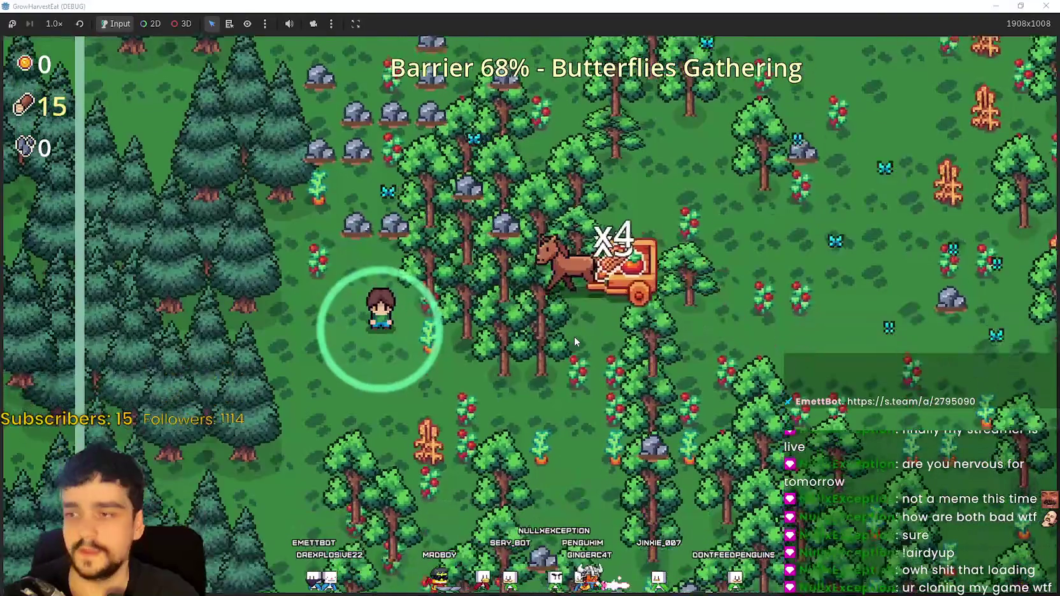
{"action": "key", "text": "s"}
{"action": "key", "text": "a"}
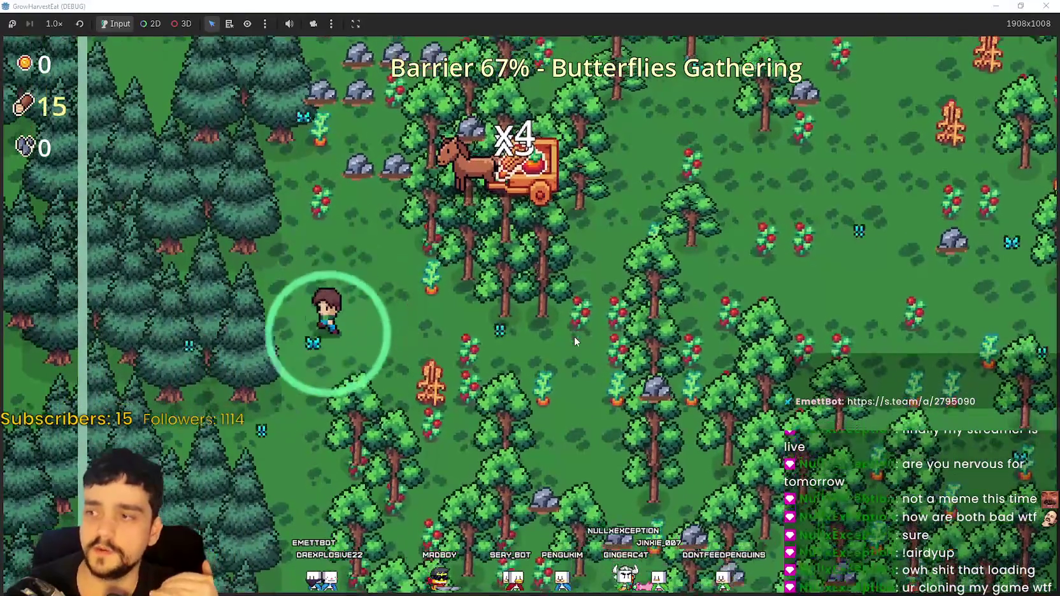
{"action": "key", "text": "w"}
{"action": "key", "text": "d"}
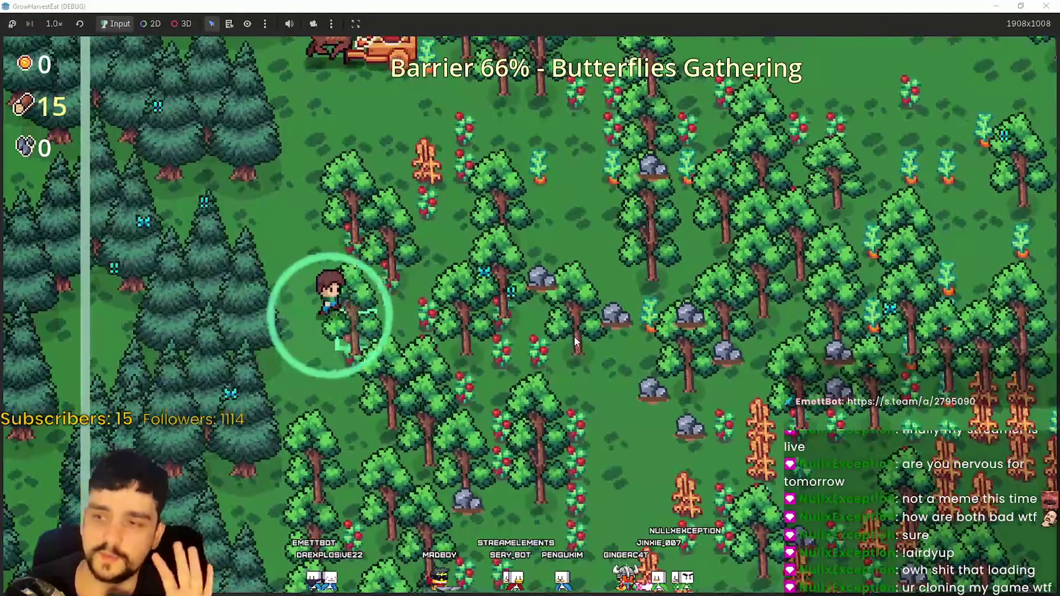
{"action": "key", "text": "w"}
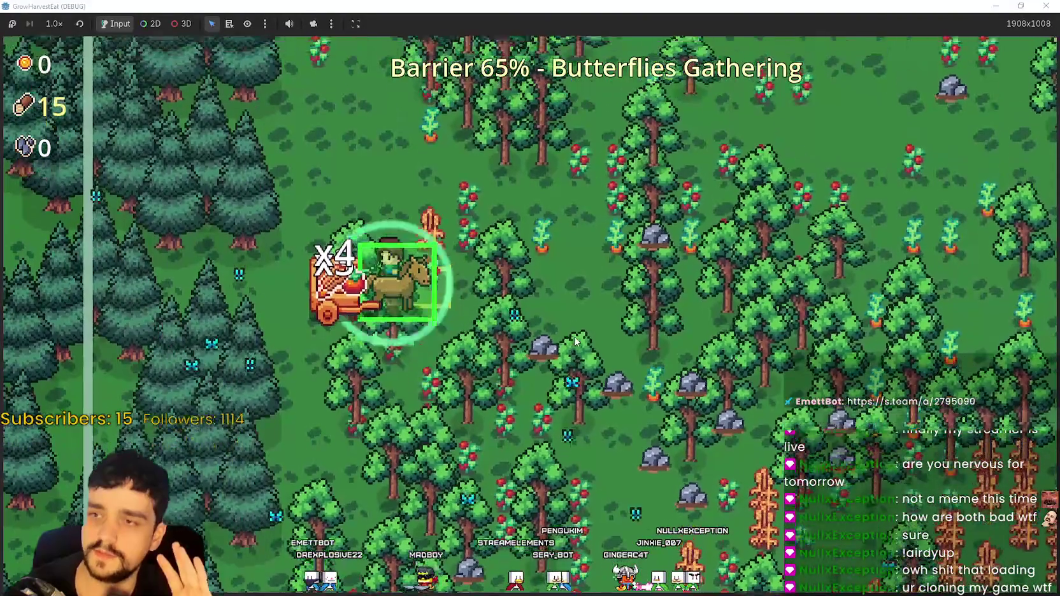
{"action": "key", "text": "s"}
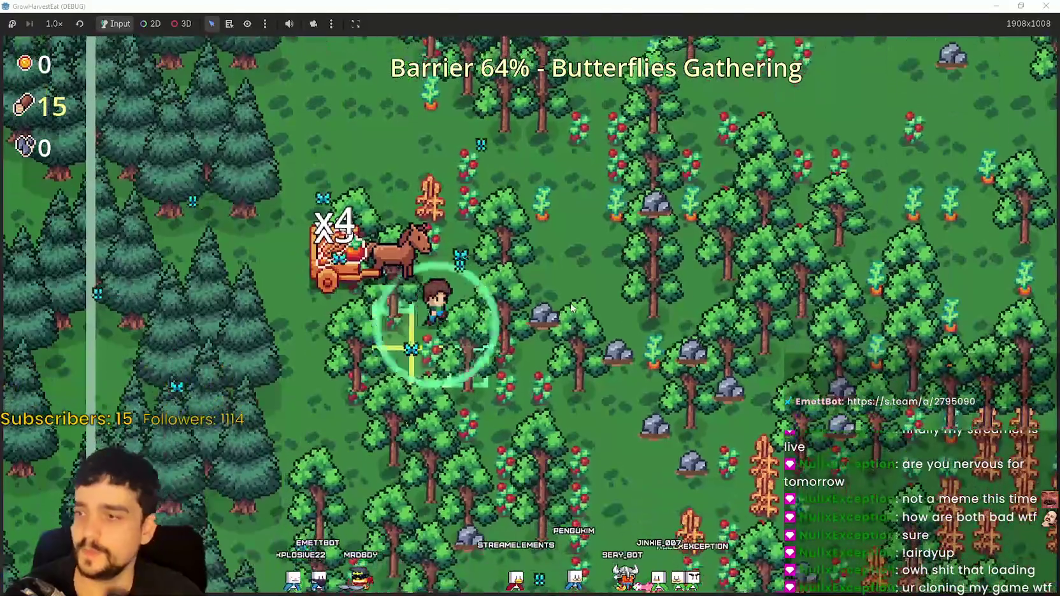
{"action": "key", "text": "d"}
{"action": "key", "text": "w"}
{"action": "key", "text": "d"}
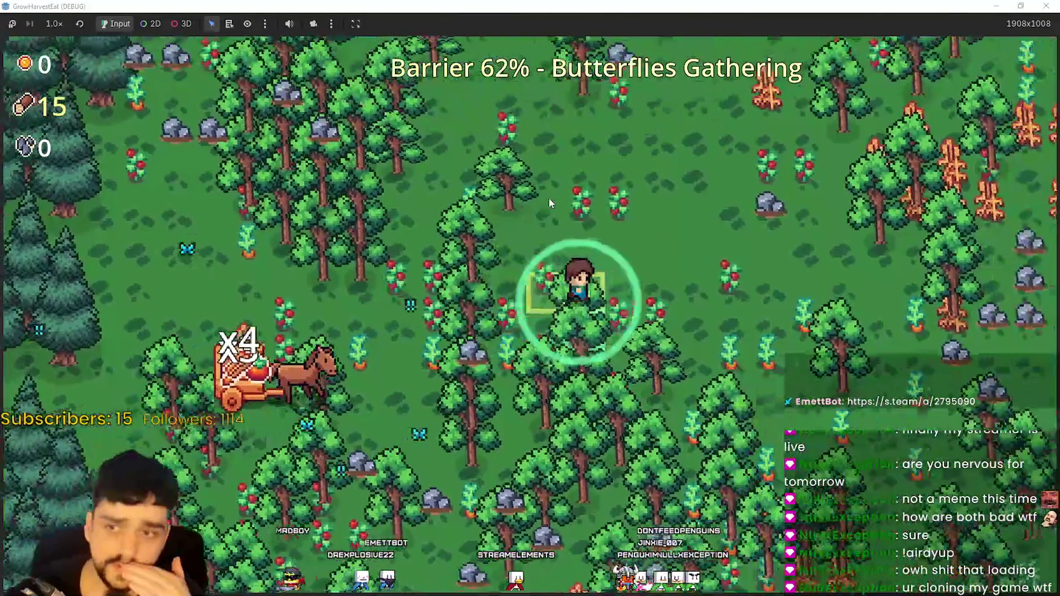
Keep roaming around the horse cart until the barrier reaches 34% and Pigs Charging begins
{"action": "key", "text": "a"}
{"action": "key", "text": "s"}
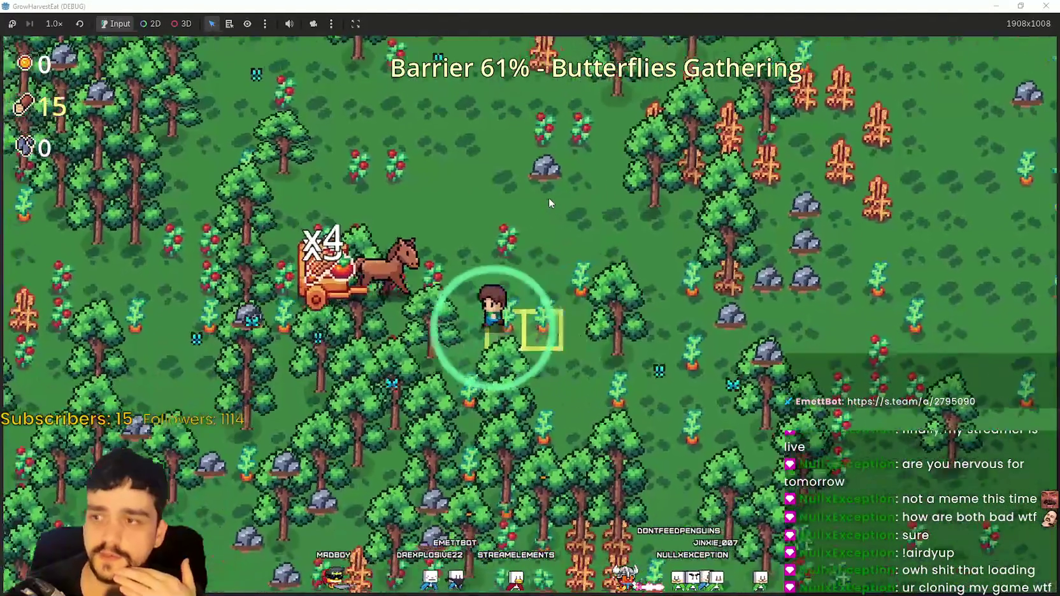
{"action": "key", "text": "d"}
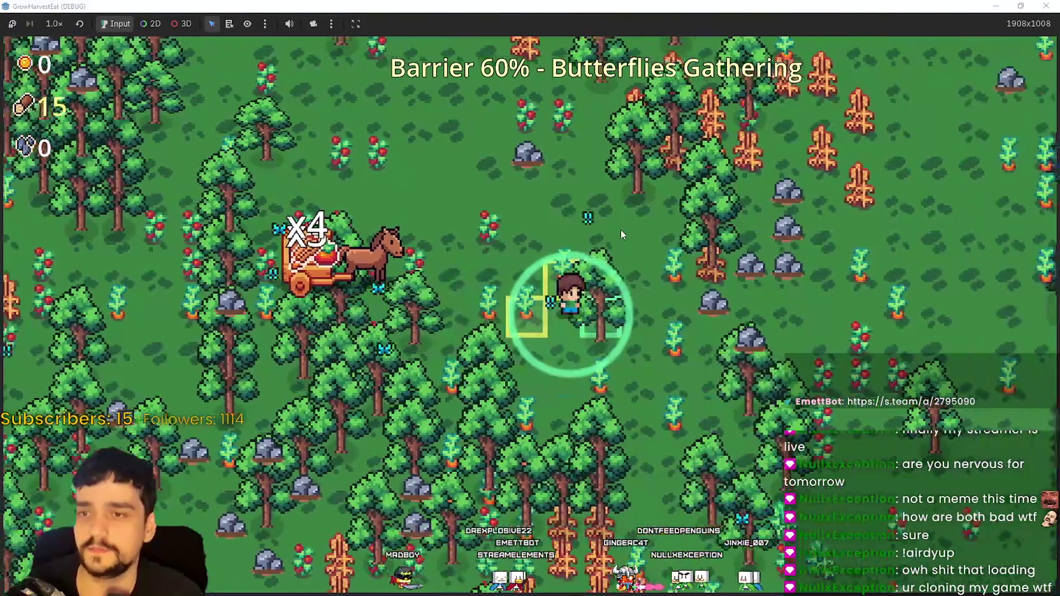
{"action": "key", "text": "w"}
{"action": "key", "text": "d"}
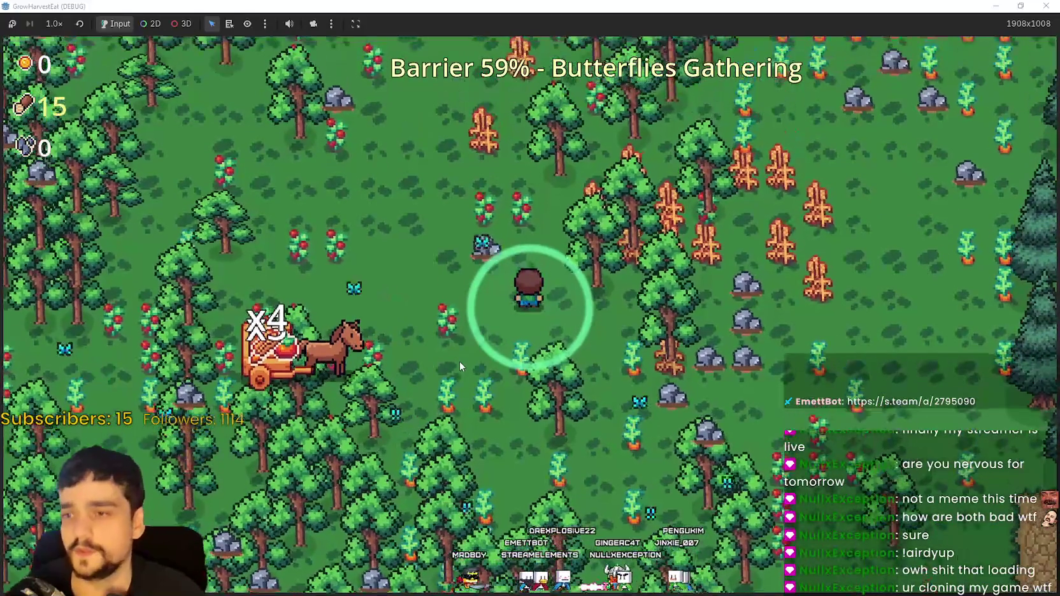
{"action": "key", "text": "w"}
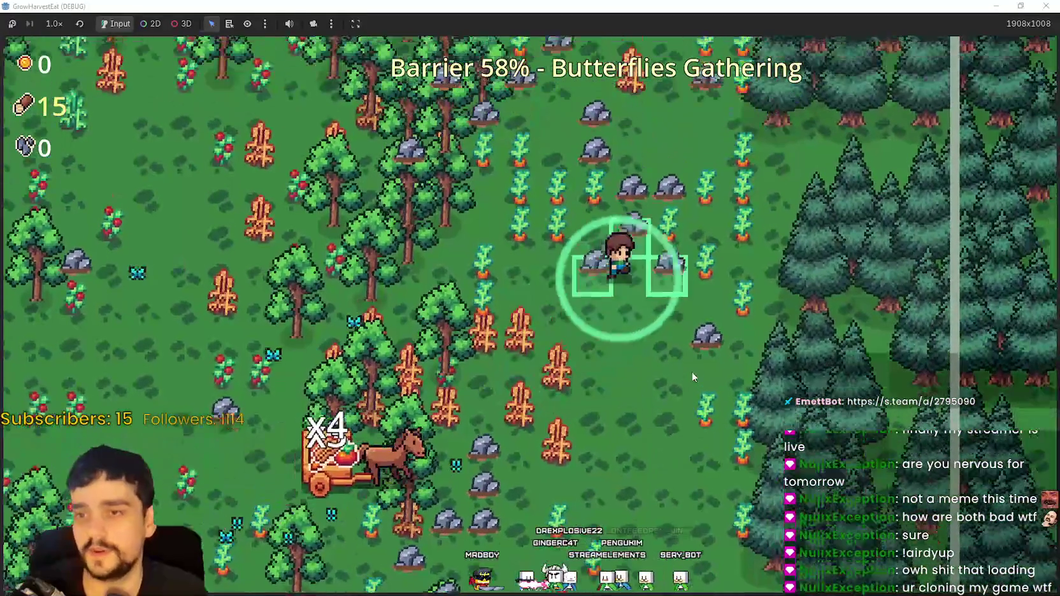
{"action": "key", "text": "a"}
{"action": "key", "text": "s"}
{"action": "key", "text": "s"}
{"action": "key", "text": "d"}
{"action": "key", "text": "d"}
{"action": "key", "text": "s"}
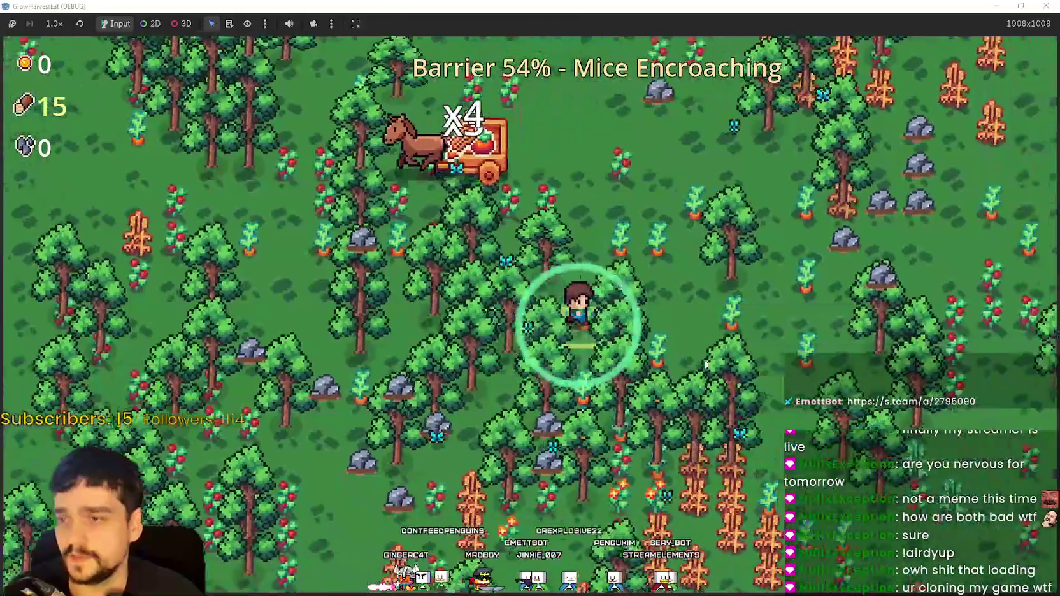
{"action": "key", "text": "w"}
{"action": "key", "text": "a"}
{"action": "key", "text": "a"}
{"action": "key", "text": "w"}
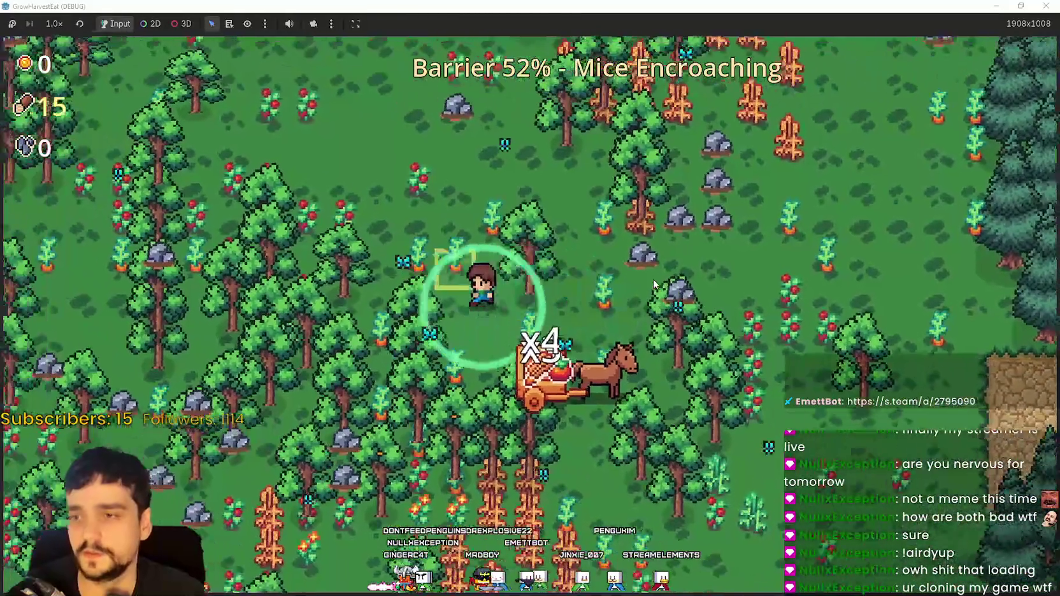
{"action": "key", "text": "w"}
{"action": "key", "text": "d"}
{"action": "key", "text": "s"}
{"action": "key", "text": "d"}
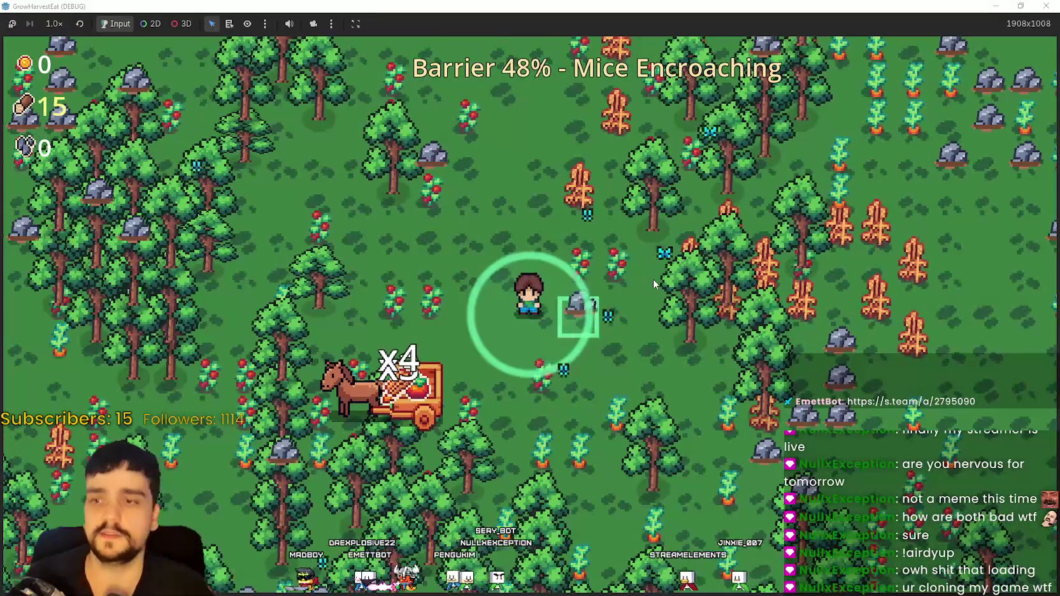
Walk the farmer back and forth through the forest, chopping trees to raise the counter from 15
{"action": "key", "text": "a"}
{"action": "key", "text": "w"}
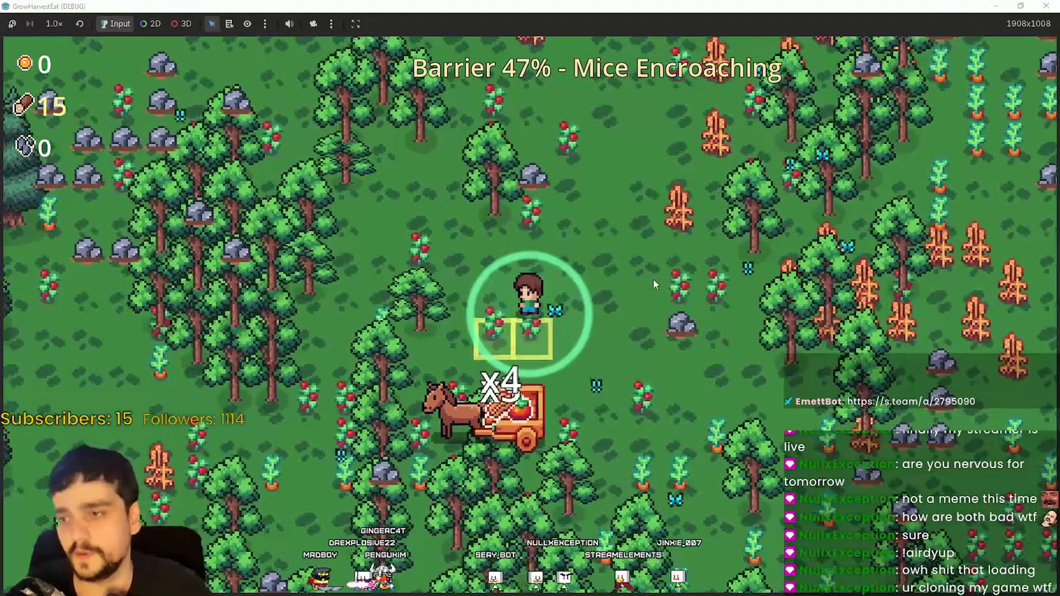
{"action": "key", "text": "a"}
{"action": "key", "text": "s"}
{"action": "key", "text": "w"}
{"action": "key", "text": "d"}
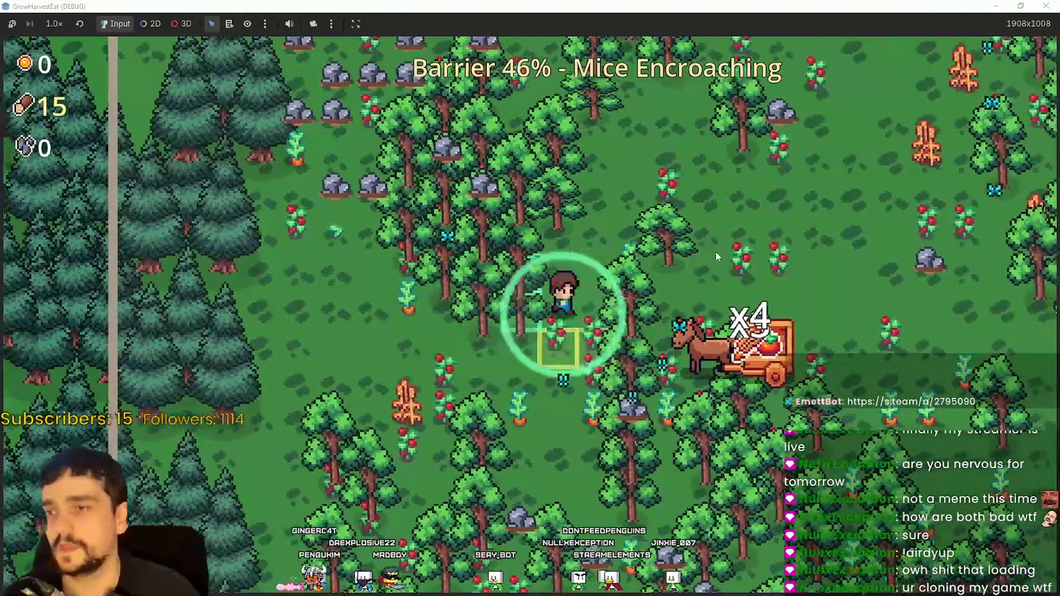
{"action": "key", "text": "d"}
{"action": "key", "text": "w"}
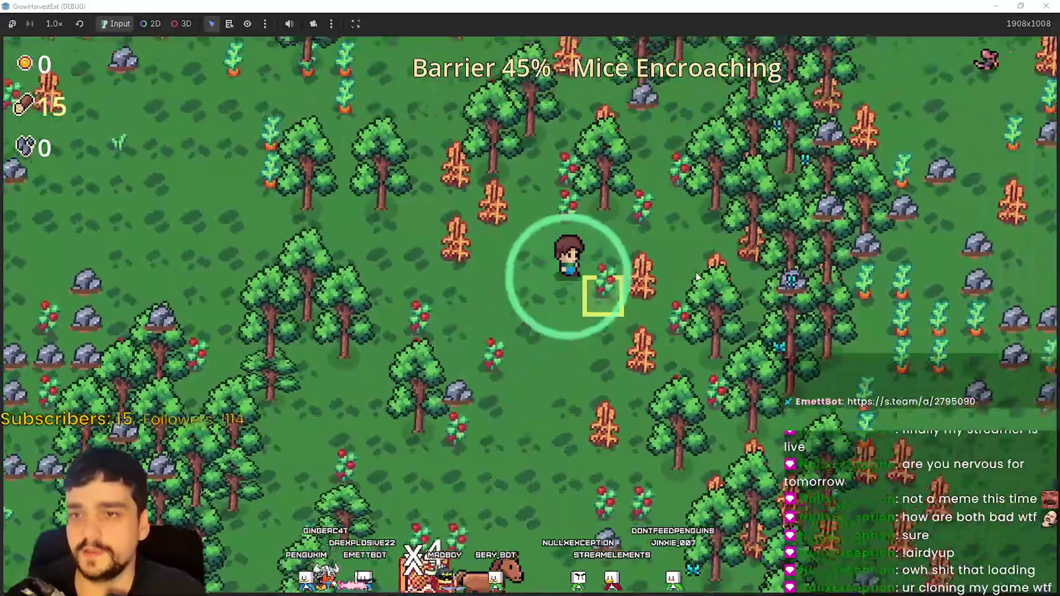
{"action": "key", "text": "d"}
{"action": "key", "text": "w"}
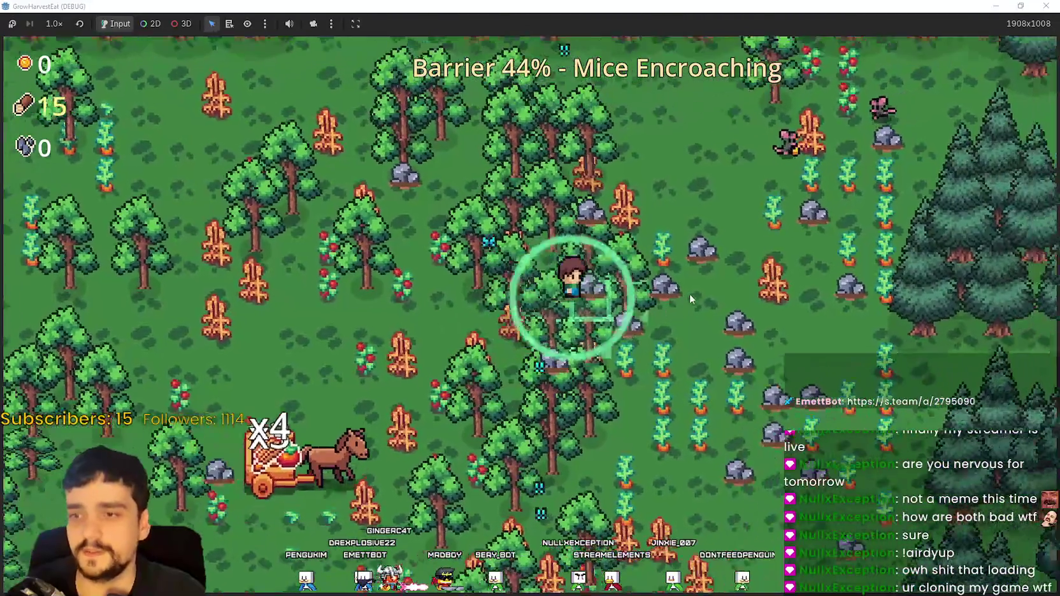
{"action": "key", "text": "s"}
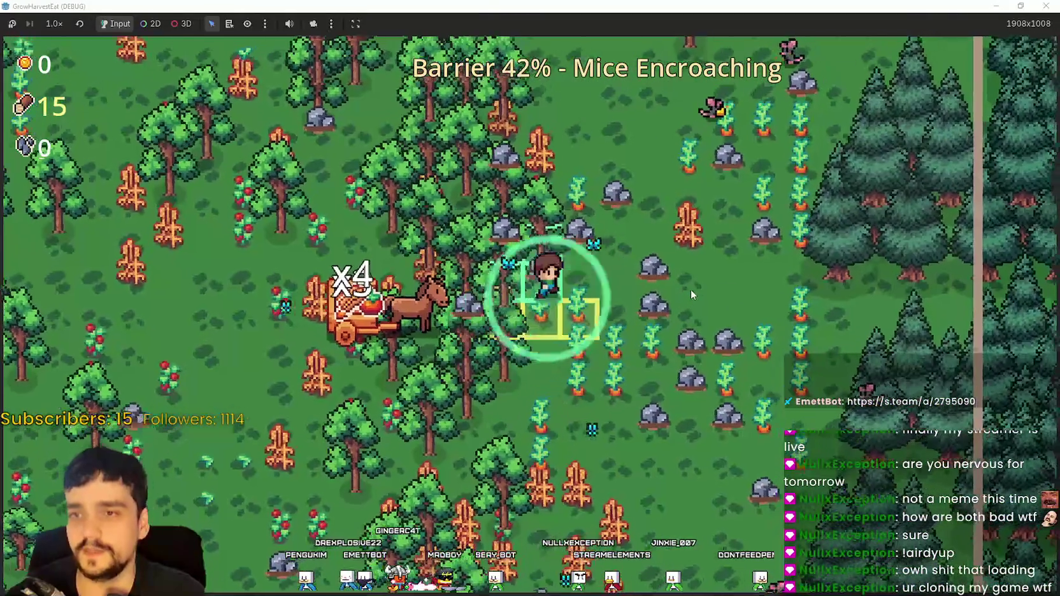
{"action": "key", "text": "w"}
{"action": "key", "text": "d"}
{"action": "key", "text": "w"}
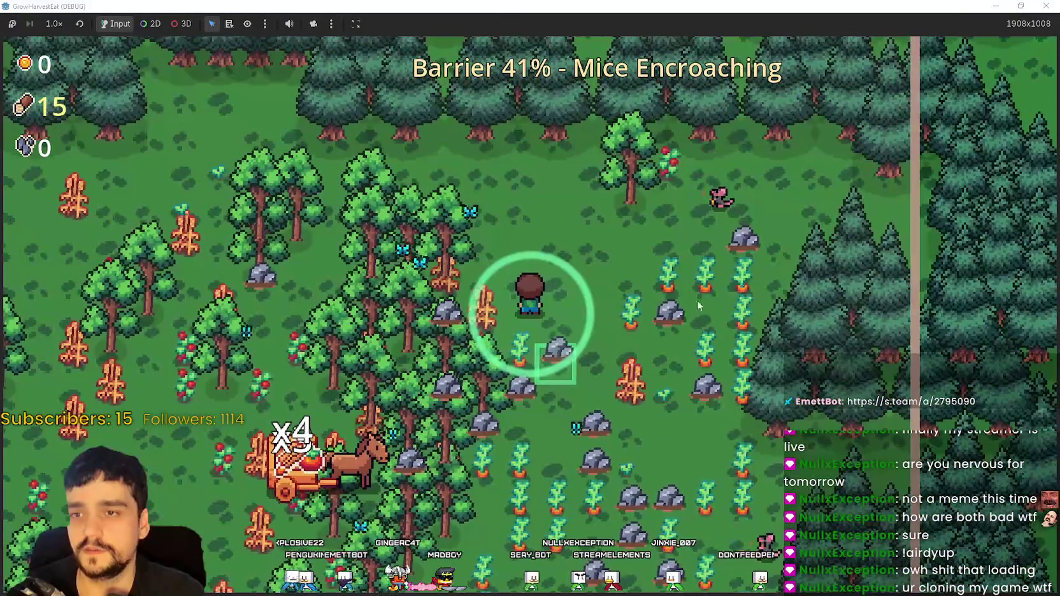
{"action": "key", "text": "s"}
{"action": "key", "text": "d"}
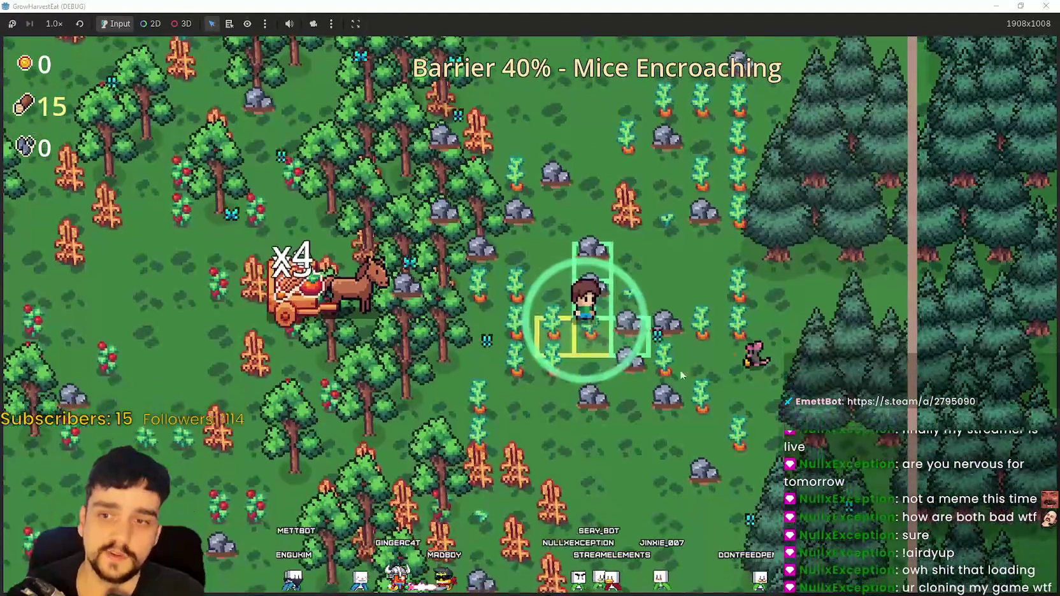
{"action": "key", "text": "s"}
{"action": "key", "text": "a"}
{"action": "key", "text": "s"}
{"action": "key", "text": "a"}
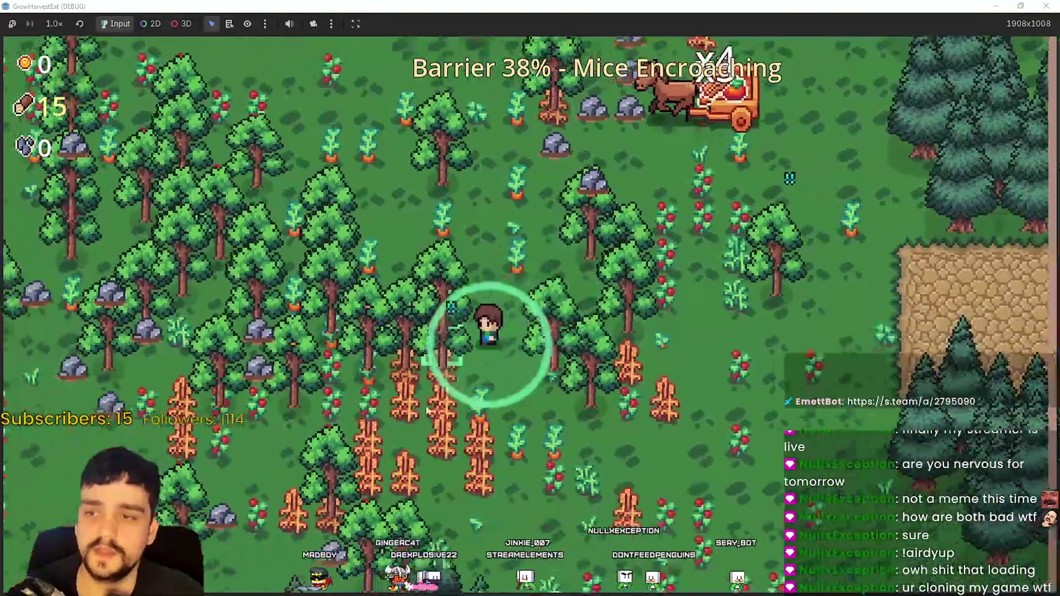
{"action": "key", "text": "s"}
{"action": "key", "text": "a"}
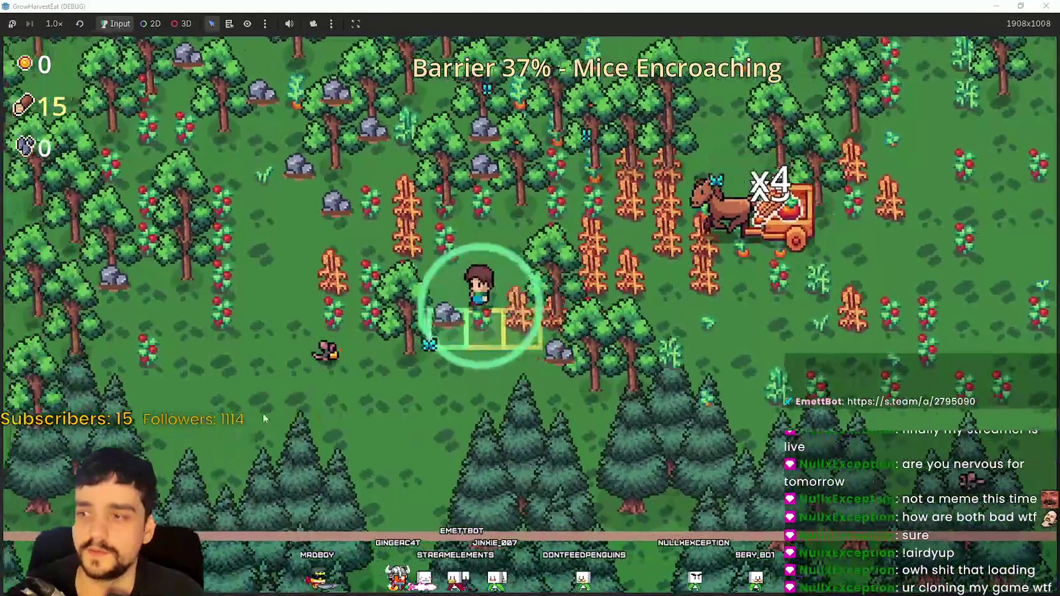
{"action": "key", "text": "s"}
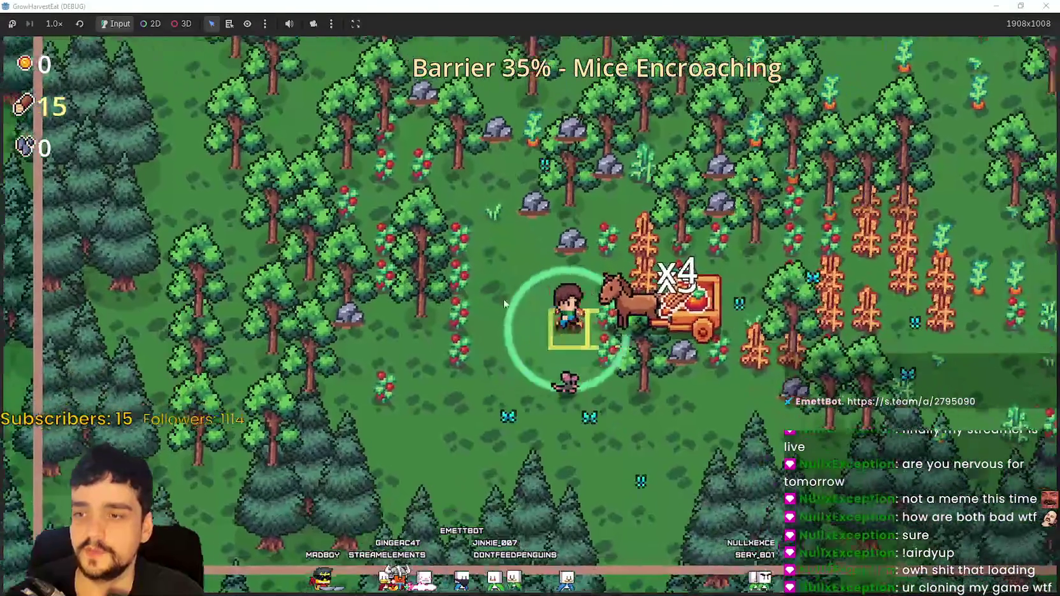
{"action": "key", "text": "w"}
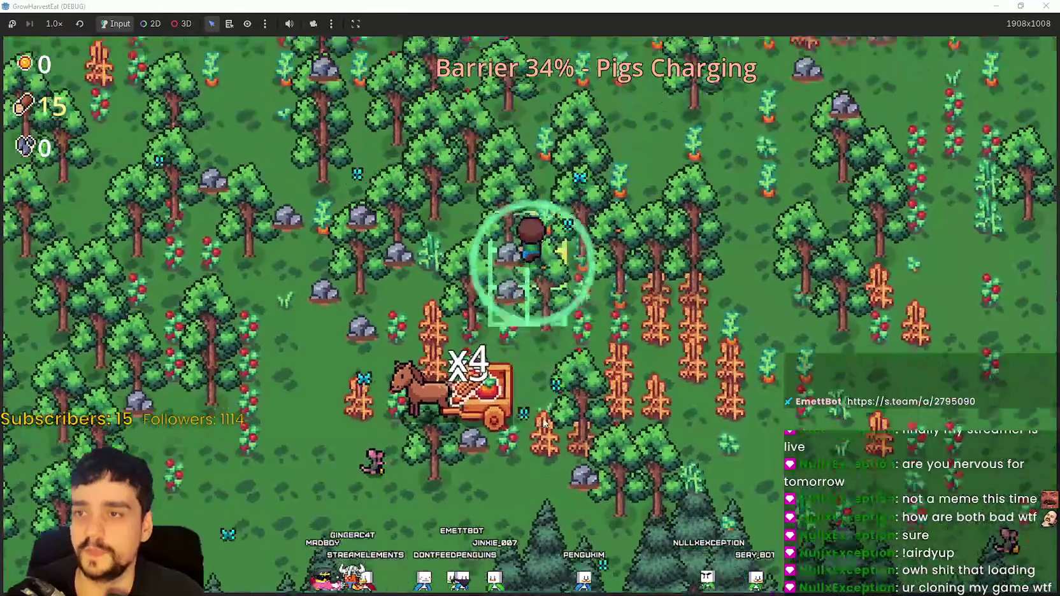
Keep harvesting trees near the bottom and left barriers until the counter reaches 31
{"action": "key", "text": "a"}
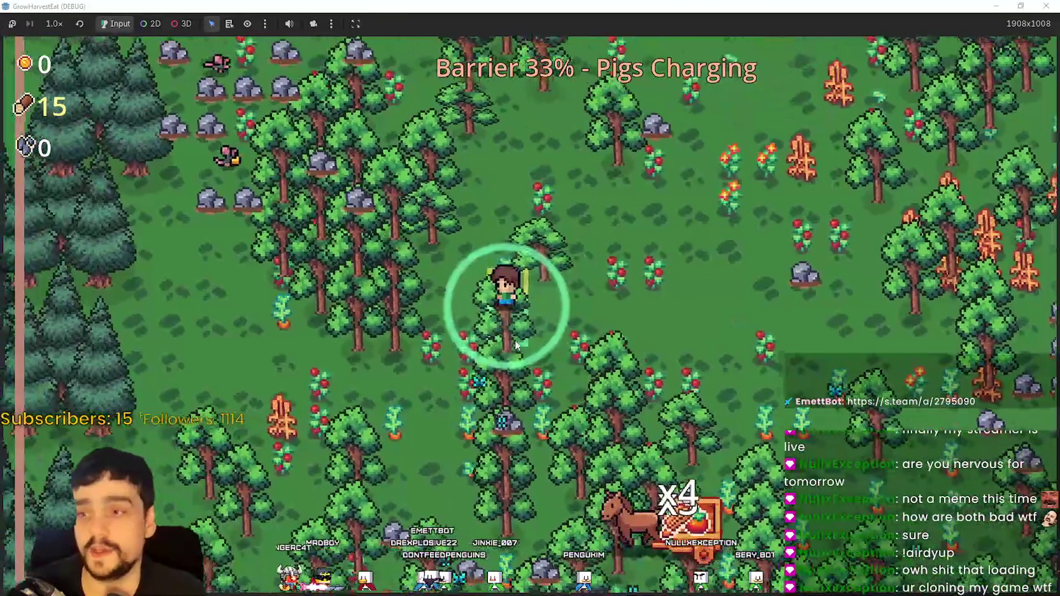
{"action": "key", "text": "d"}
{"action": "key", "text": "w"}
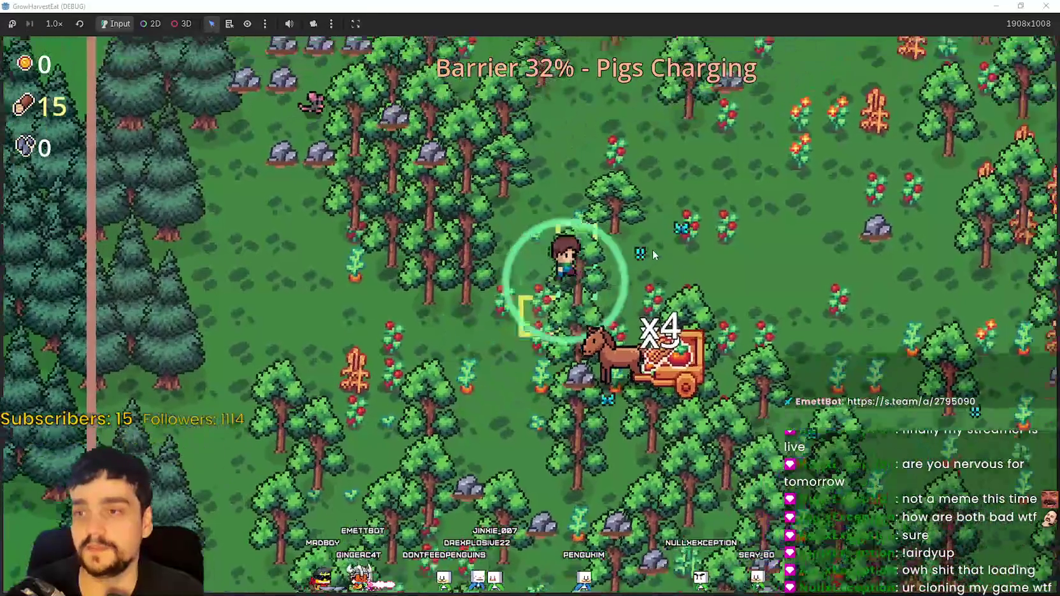
{"action": "key", "text": "d"}
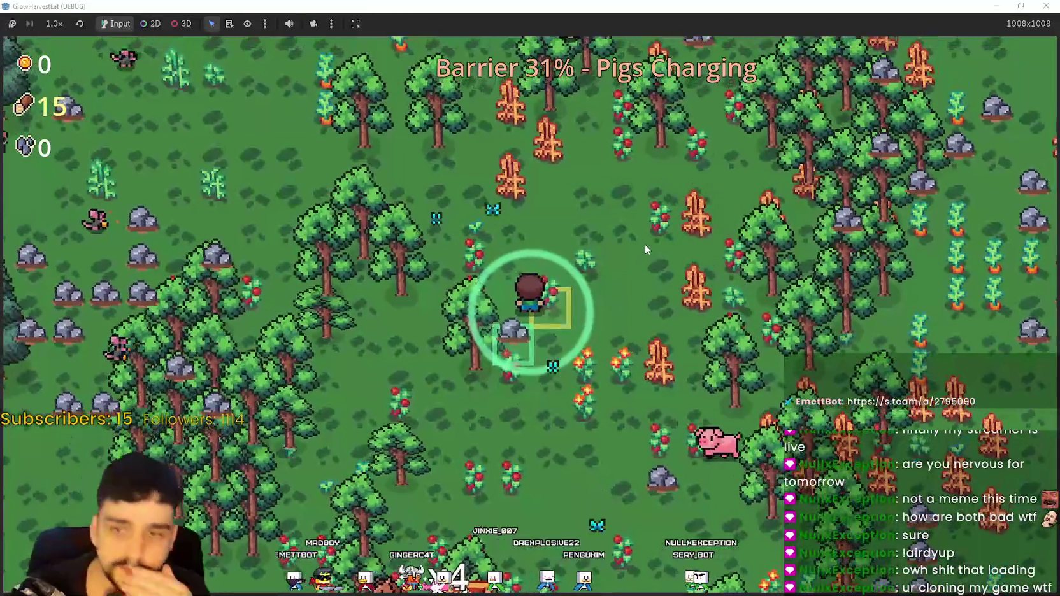
{"action": "key", "text": "s"}
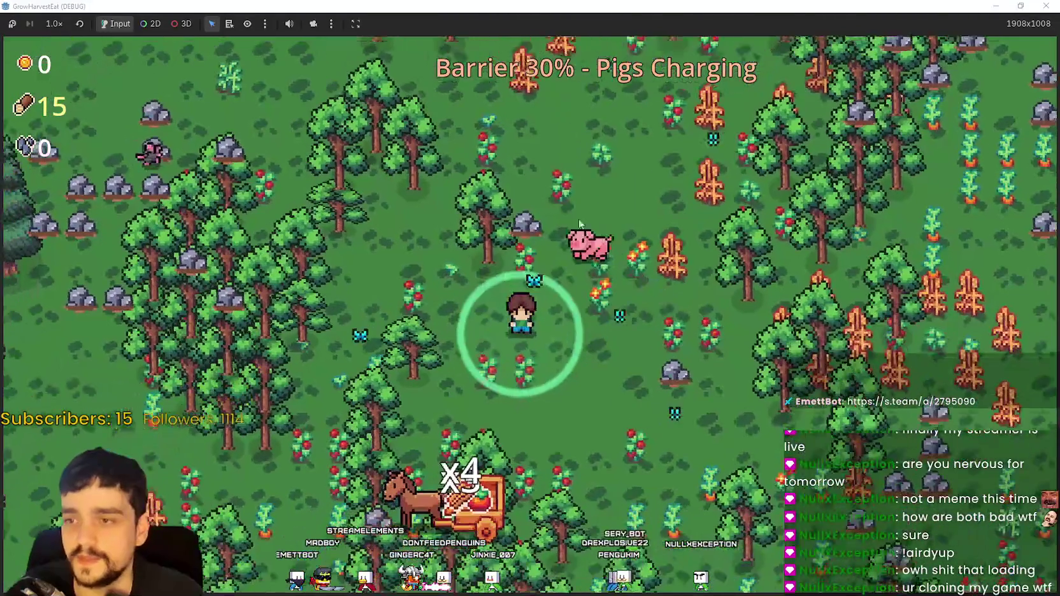
{"action": "key", "text": "w"}
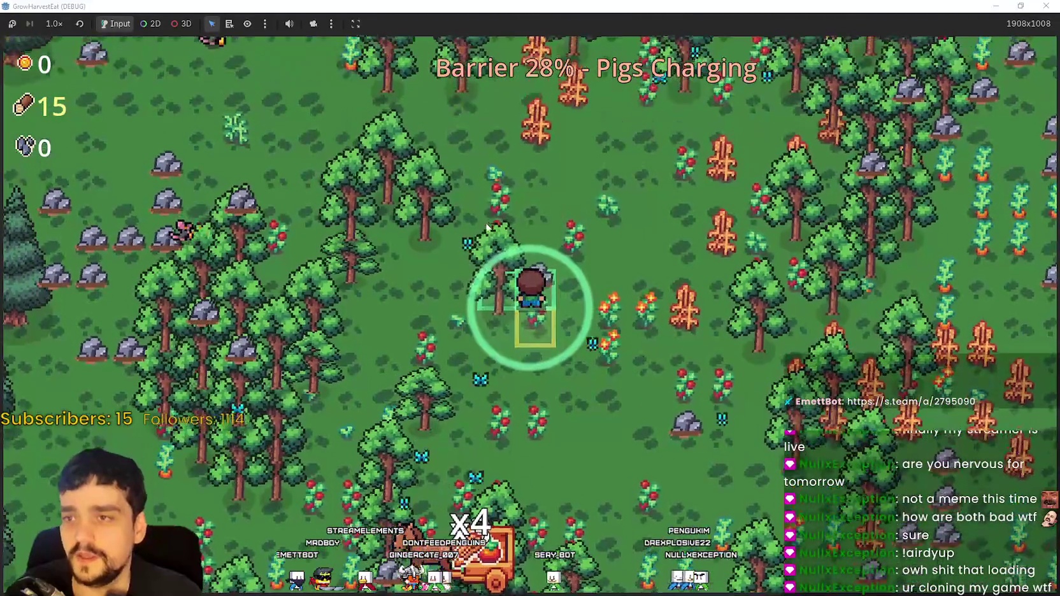
{"action": "key", "text": "a"}
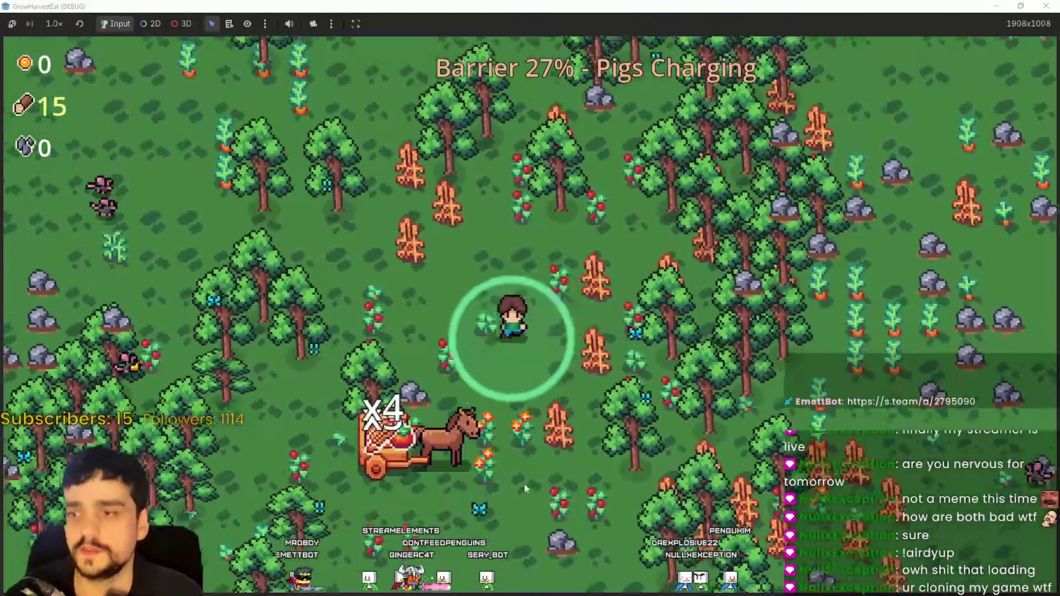
{"action": "key", "text": "a"}
{"action": "key", "text": "s"}
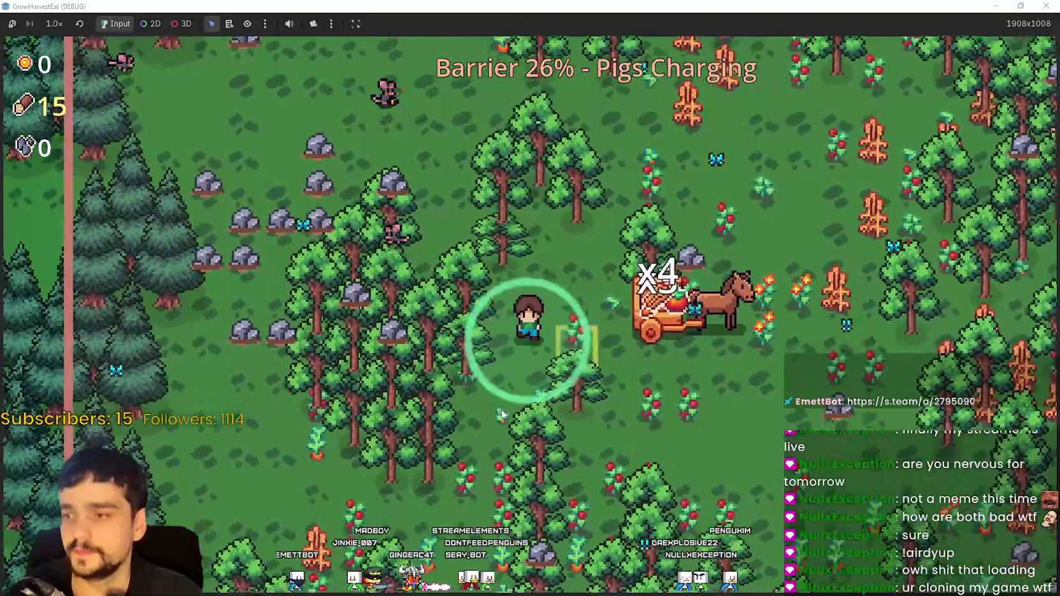
{"action": "key", "text": "s"}
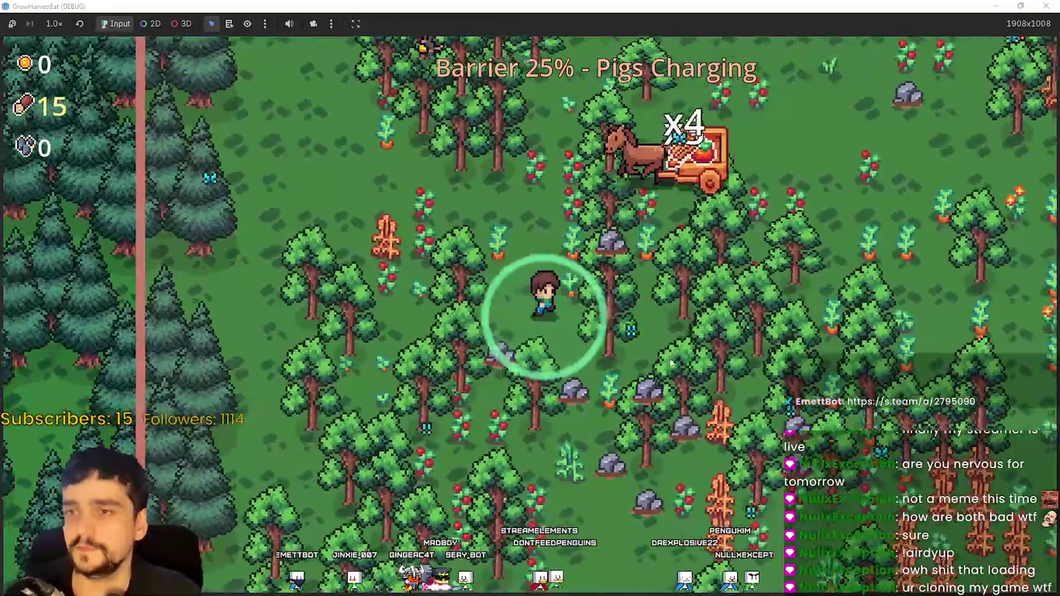
{"action": "key", "text": "d"}
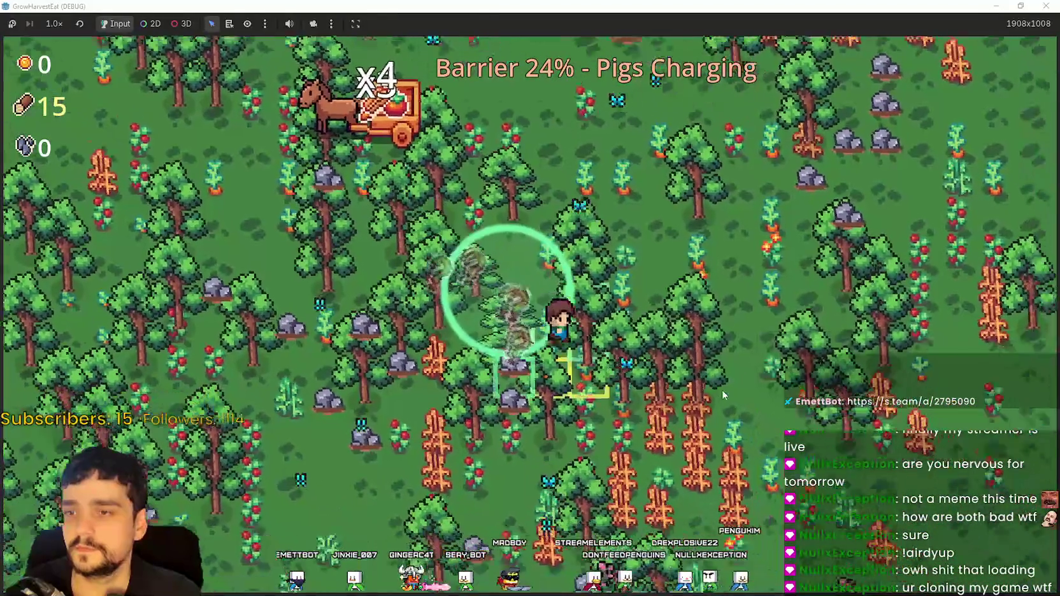
{"action": "key", "text": "s"}
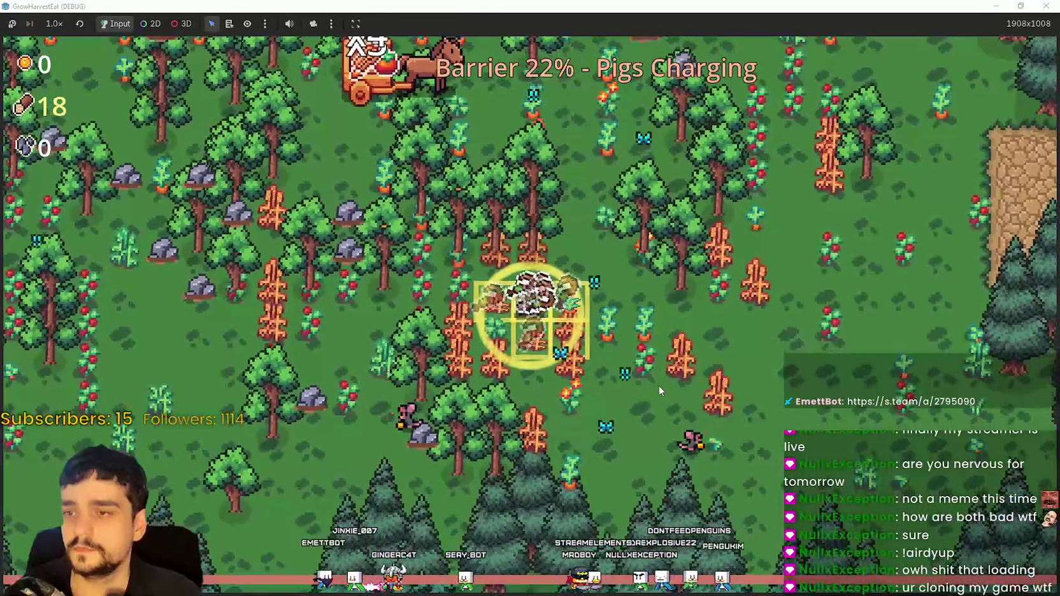
{"action": "key", "text": "w"}
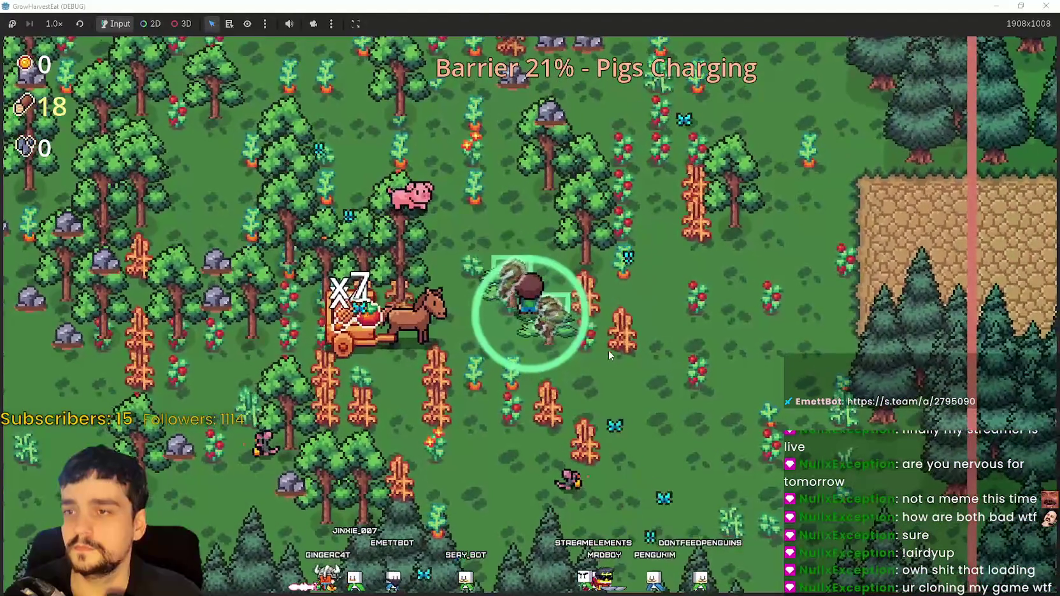
{"action": "key", "text": "a"}
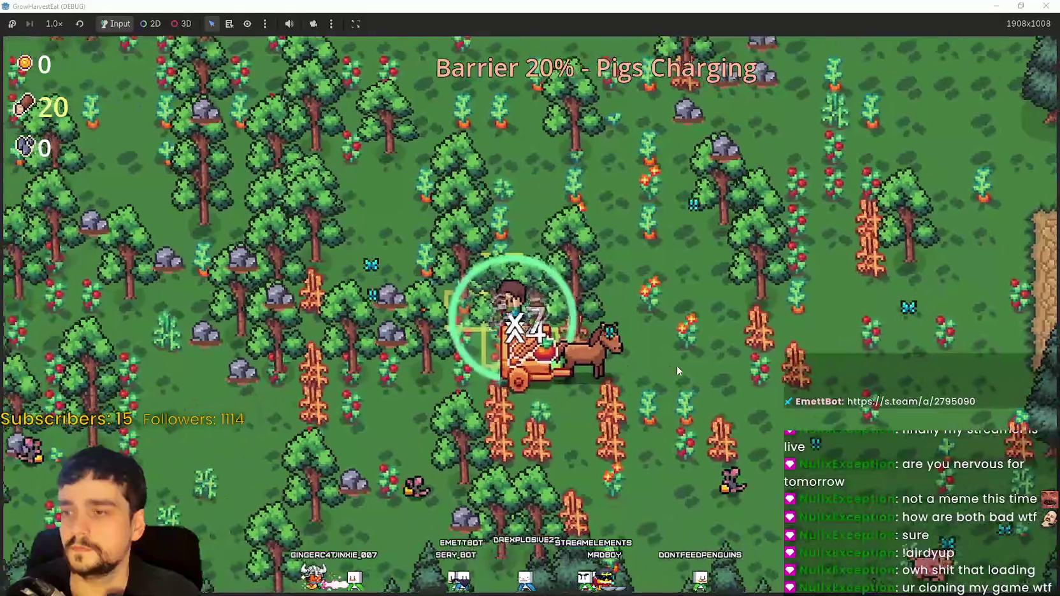
{"action": "key", "text": "a"}
{"action": "key", "text": "a"}
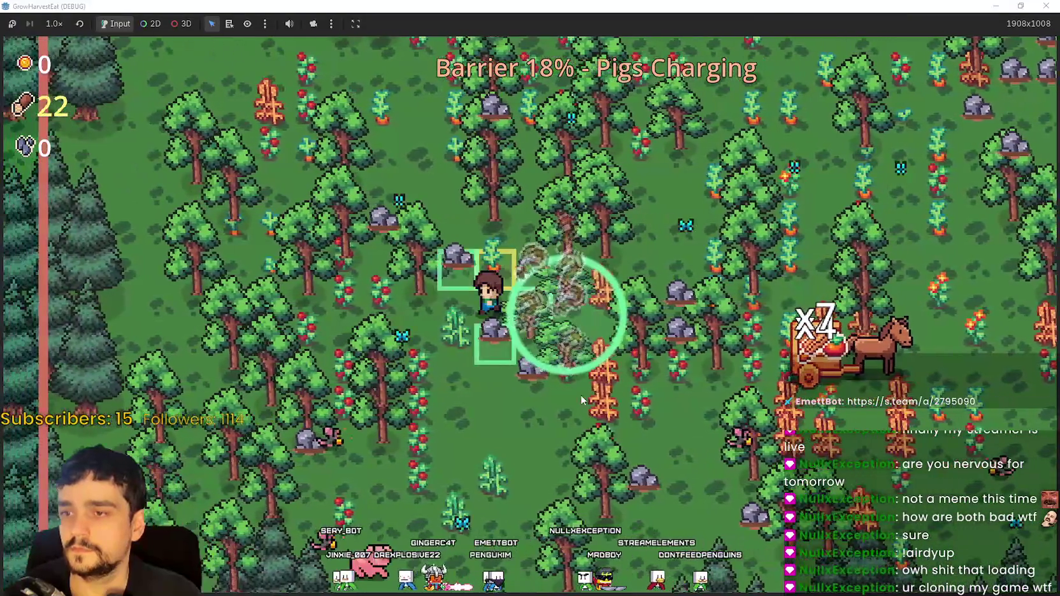
{"action": "key", "text": "s"}
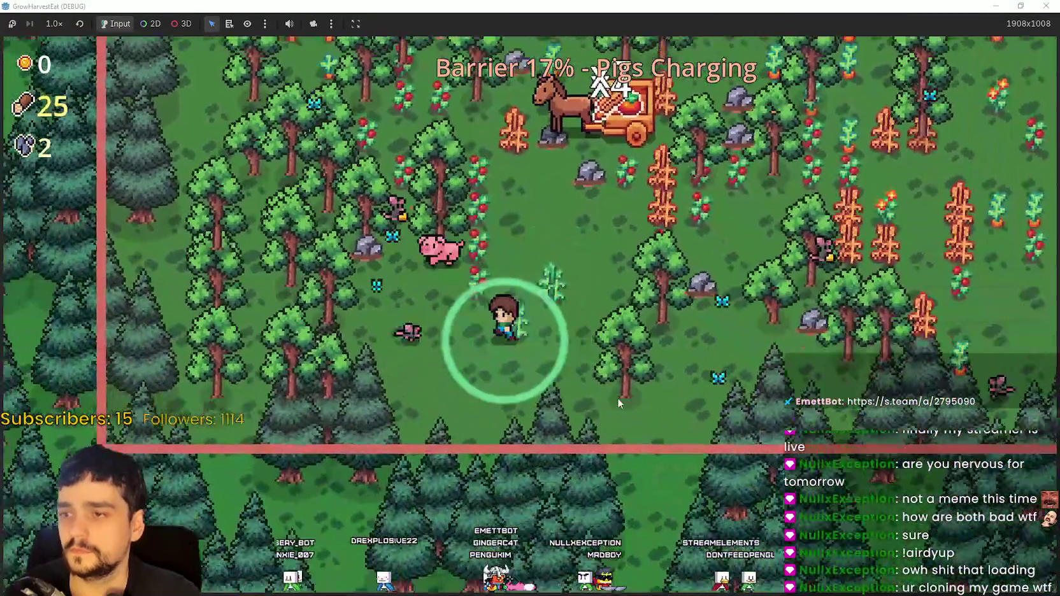
{"action": "key", "text": "a"}
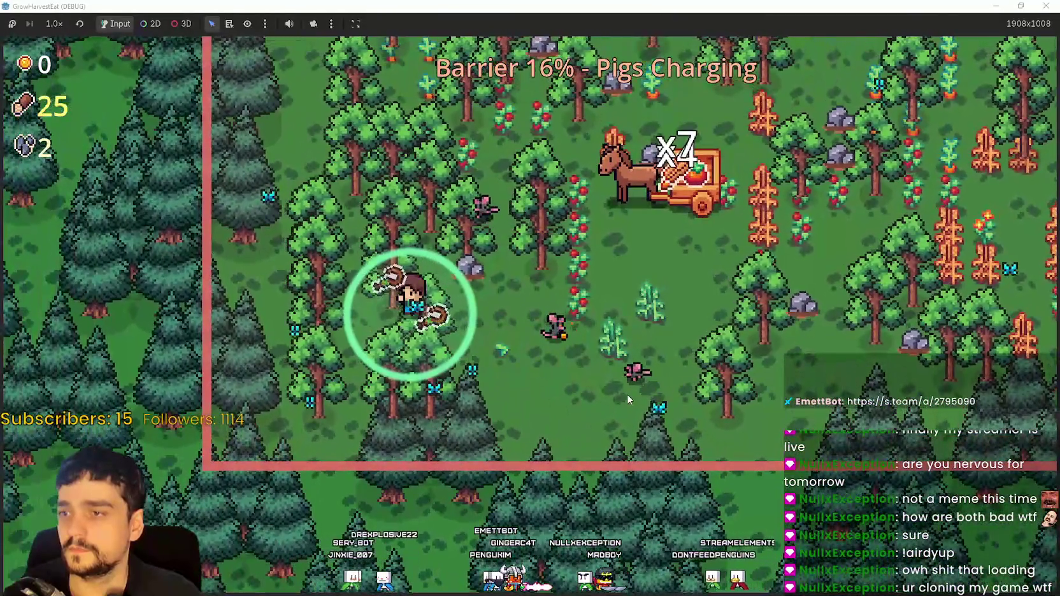
{"action": "key", "text": "w"}
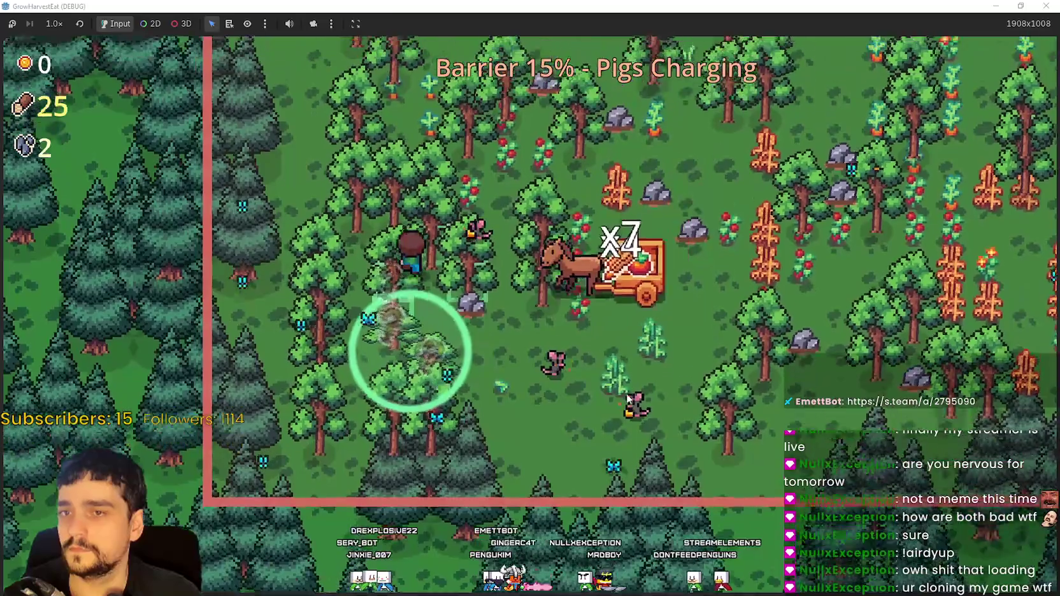
{"action": "key", "text": "d"}
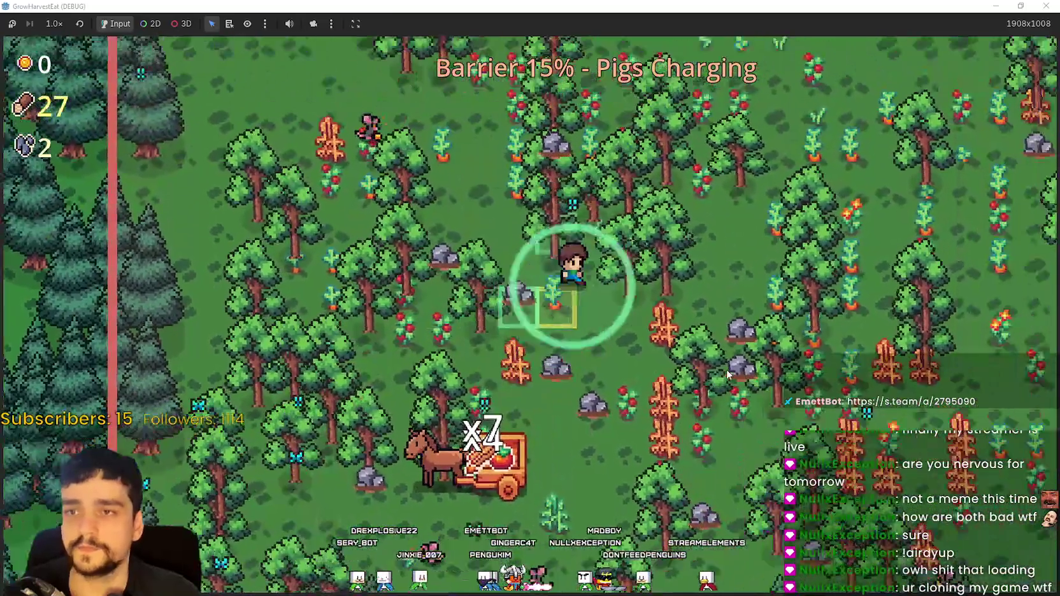
{"action": "key", "text": "d"}
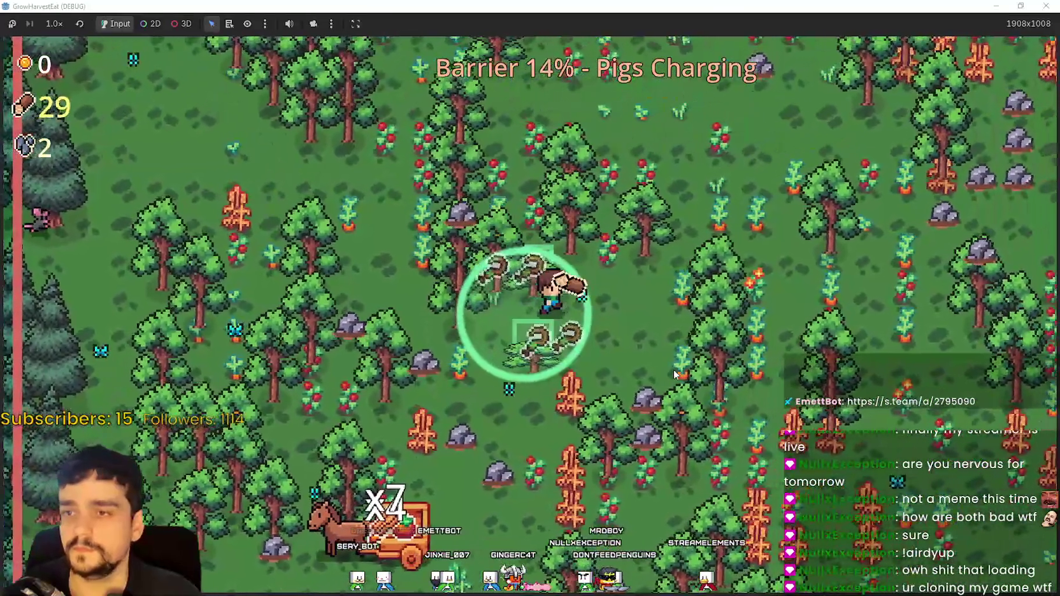
{"action": "key", "text": "d"}
{"action": "key", "text": "s"}
{"action": "key", "text": "a"}
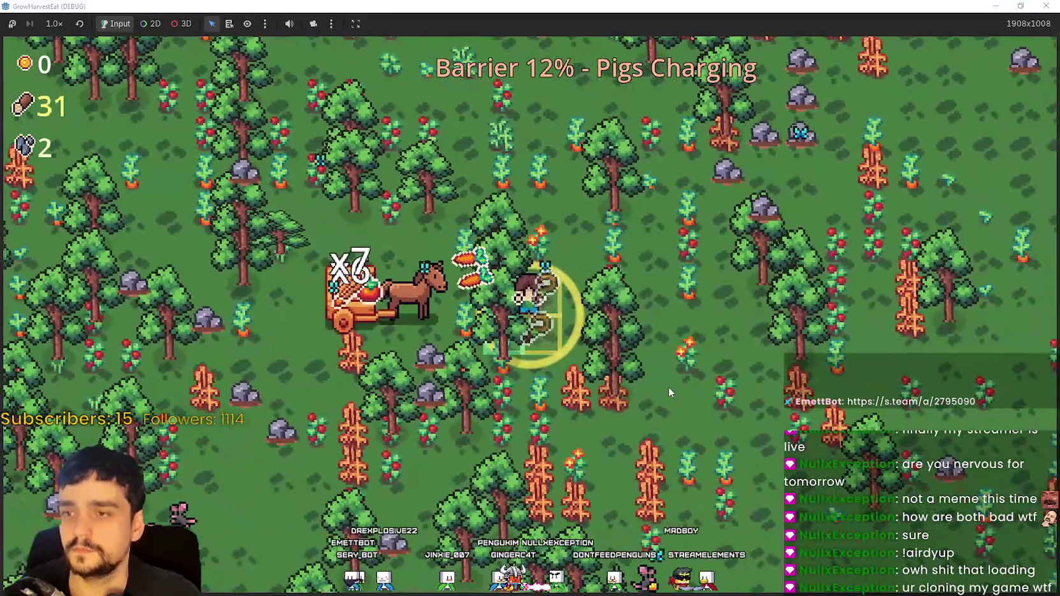
{"action": "key", "text": "d"}
Head right past the pine forest into the green exit zone to end the run
{"action": "key", "text": "w"}
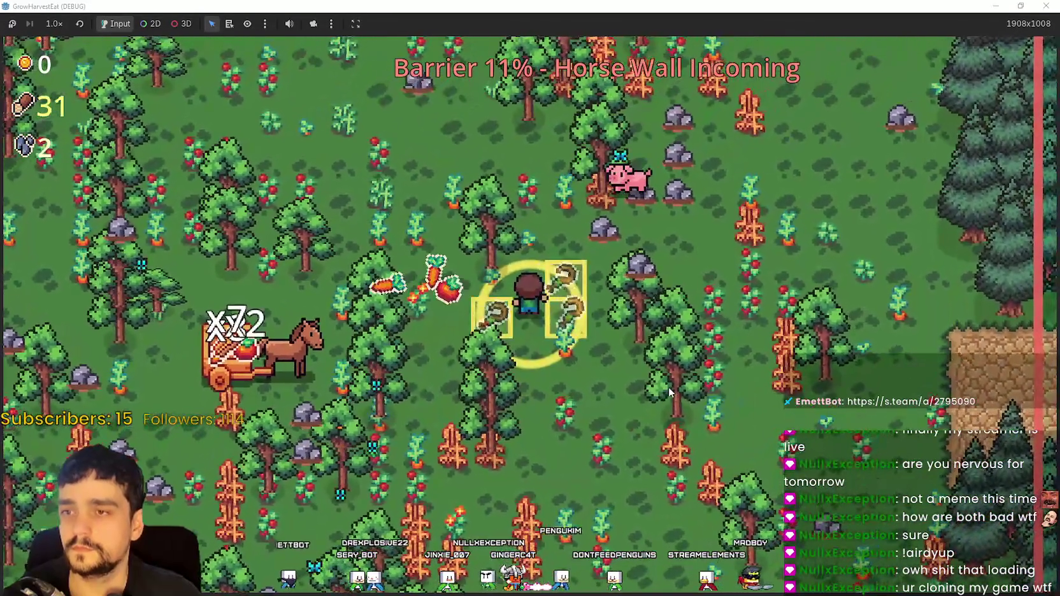
{"action": "key", "text": "w"}
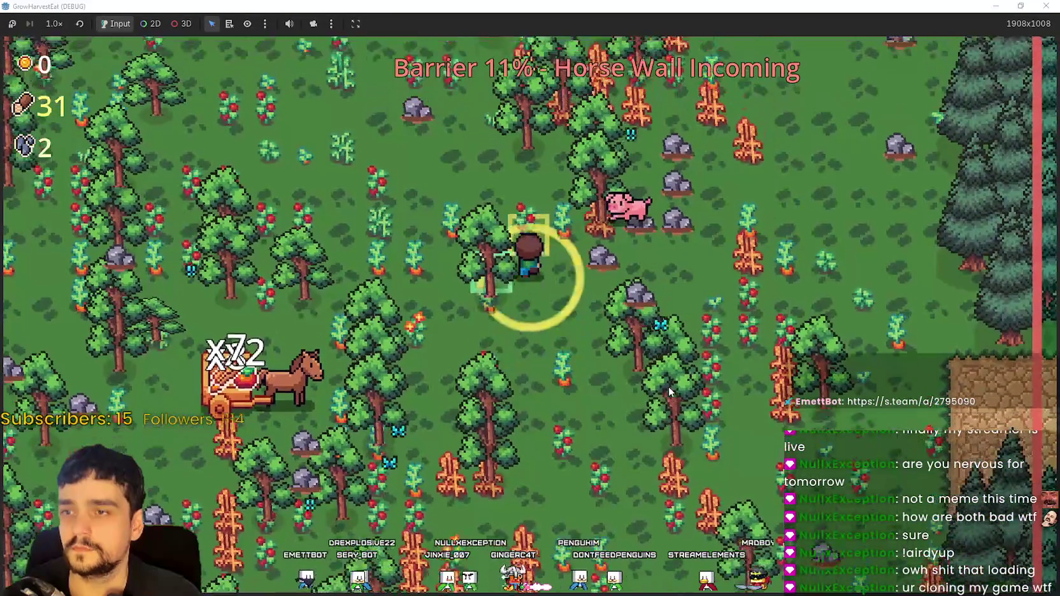
{"action": "key", "text": "a"}
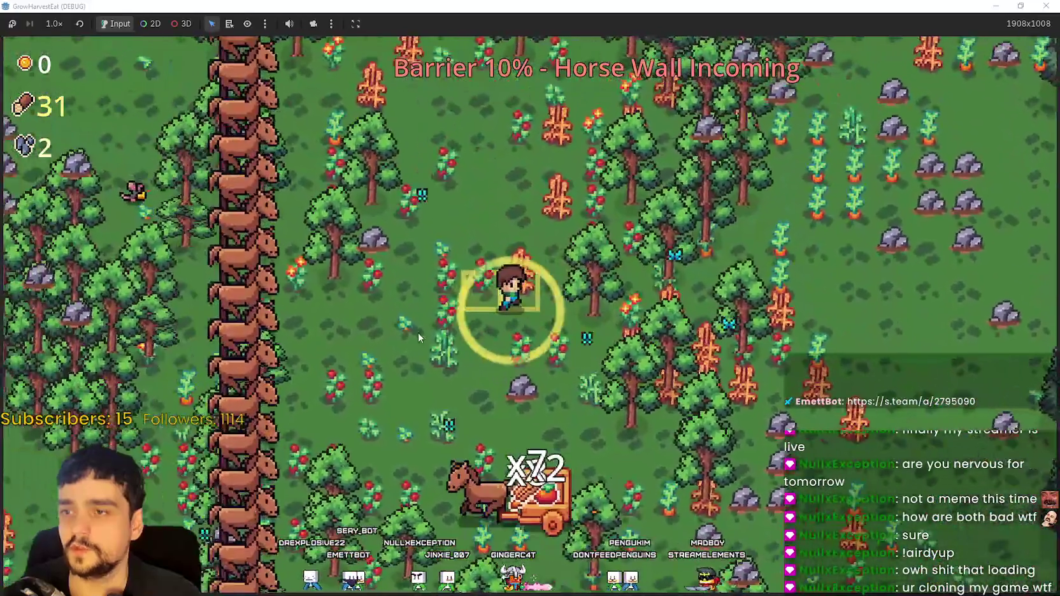
{"action": "key", "text": "d"}
{"action": "key", "text": "s"}
{"action": "key", "text": "d"}
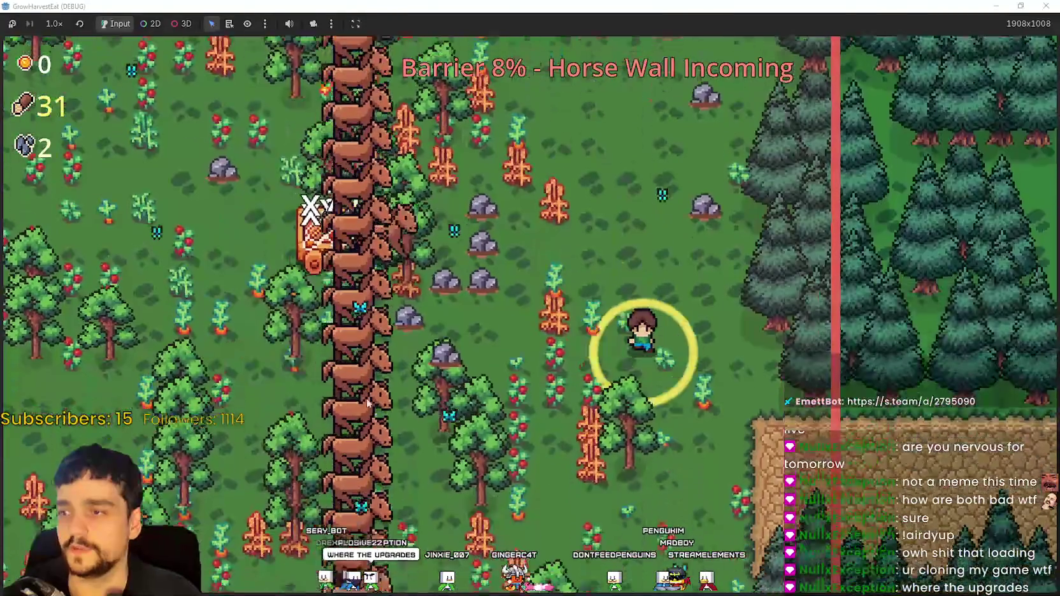
{"action": "key", "text": "w"}
{"action": "key", "text": "d"}
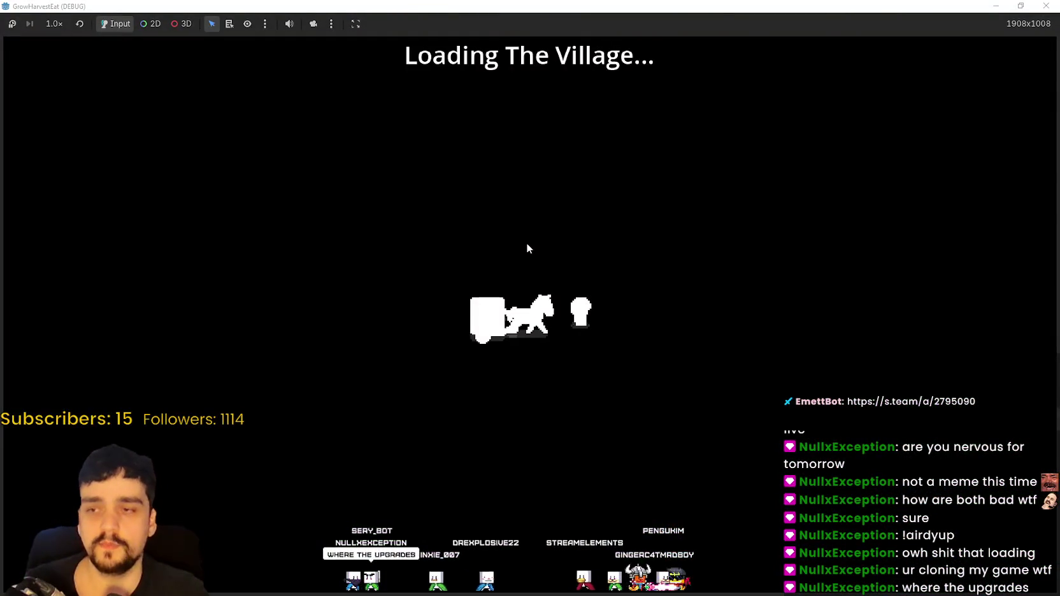
Walk the farmer into the brown storage plot to unload the harvested produce
{"action": "key", "text": "d"}
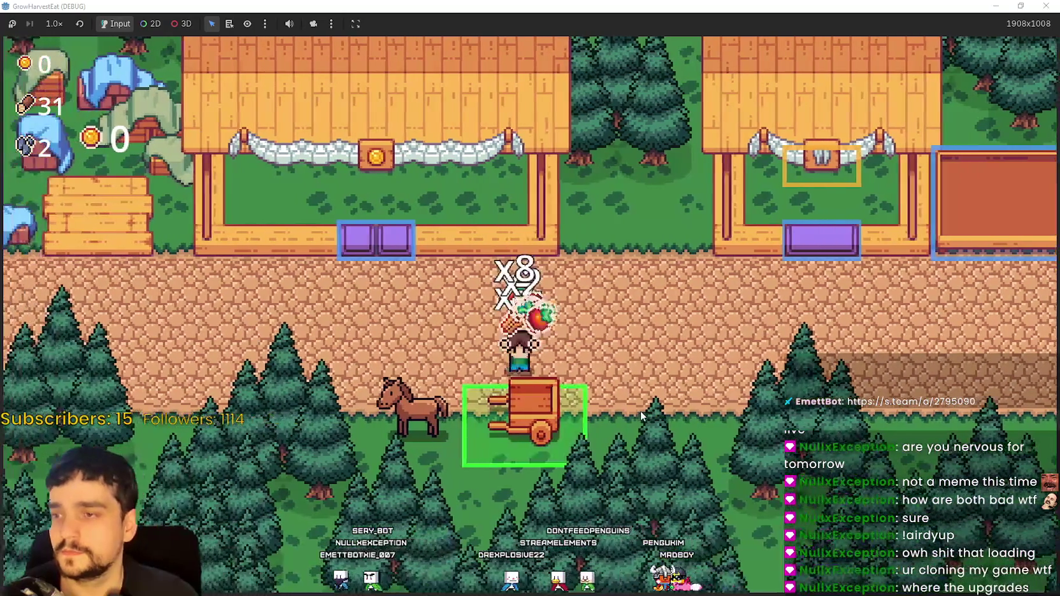
{"action": "key", "text": "d"}
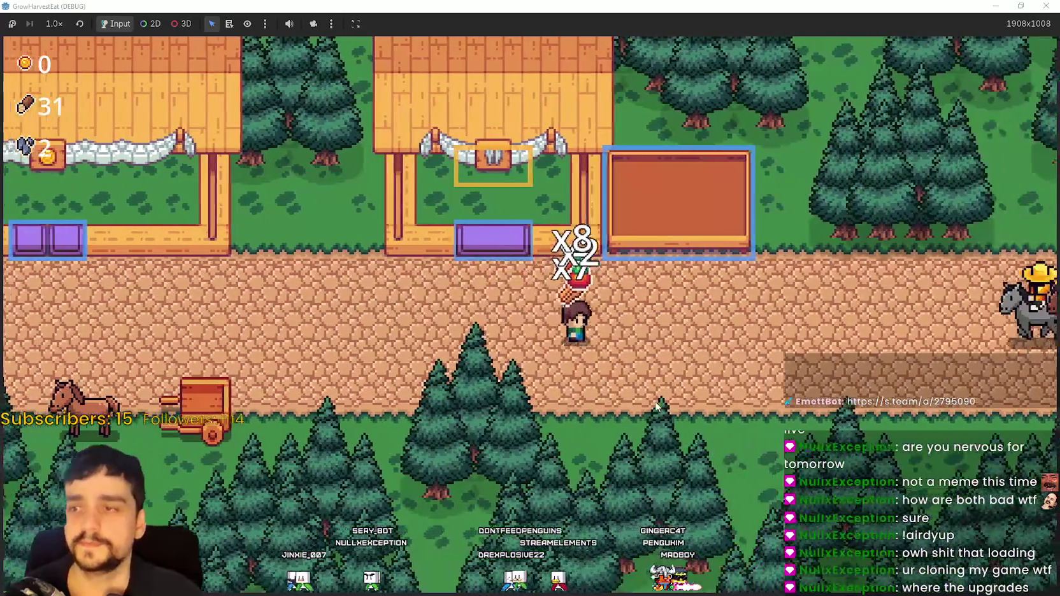
{"action": "key", "text": "w"}
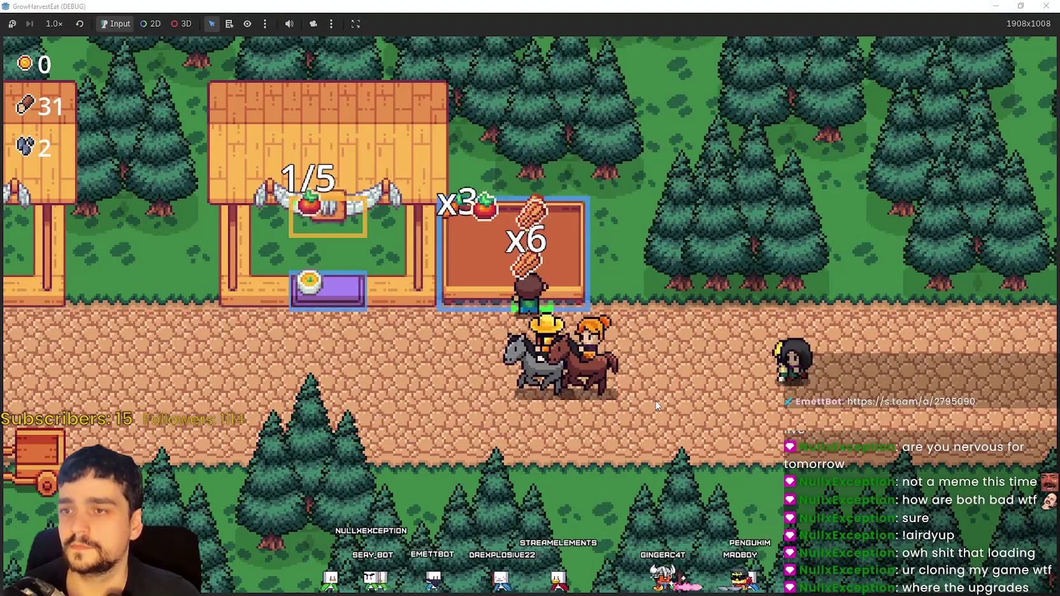
{"action": "key", "text": "a"}
{"action": "key", "text": "a"}
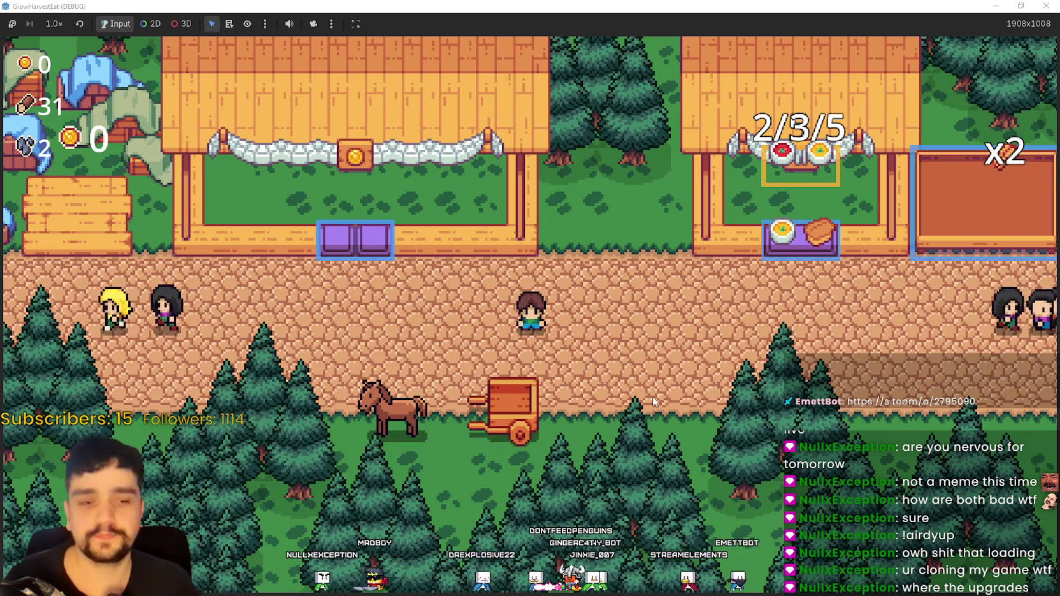
Fetch bread from the right-hand stall and carry it over to the left stall
{"action": "key", "text": "d"}
{"action": "key", "text": "w"}
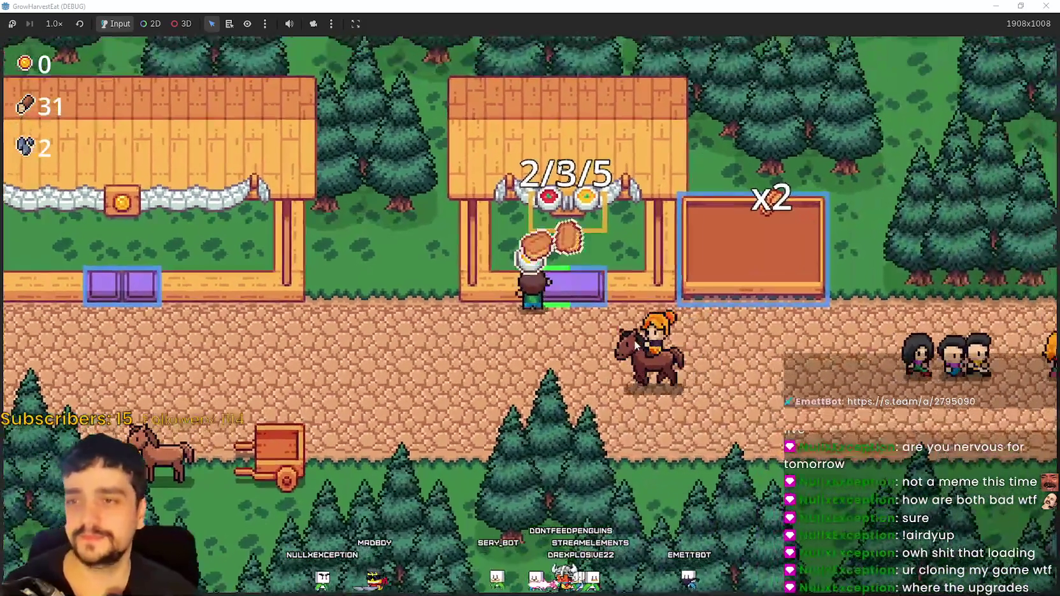
{"action": "key", "text": "a"}
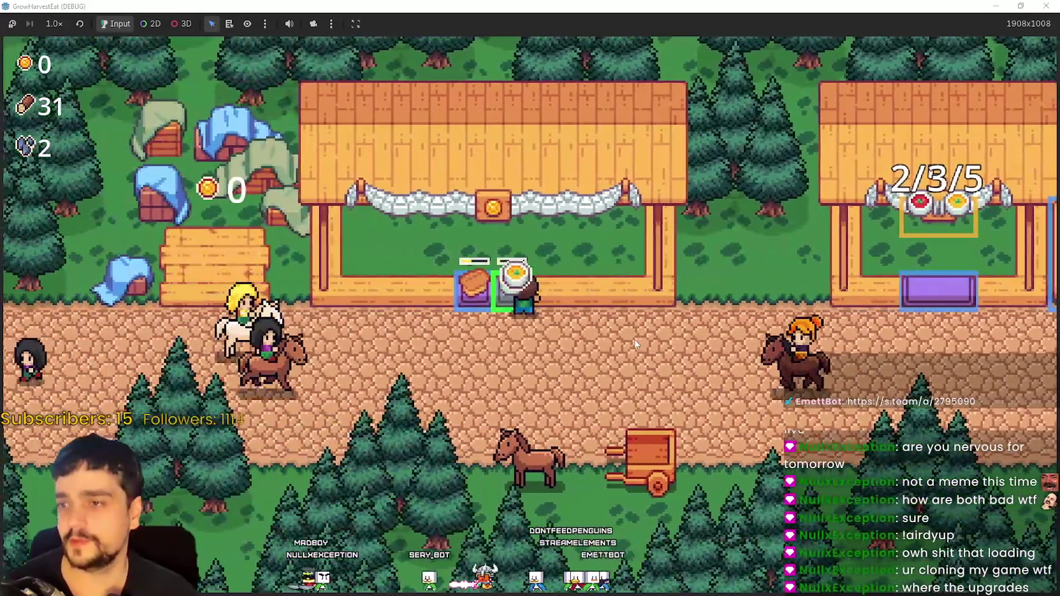
Leave the bread on the stall counter and collect the 24 coins from the field plot
{"action": "key", "text": "s"}
{"action": "key", "text": "a"}
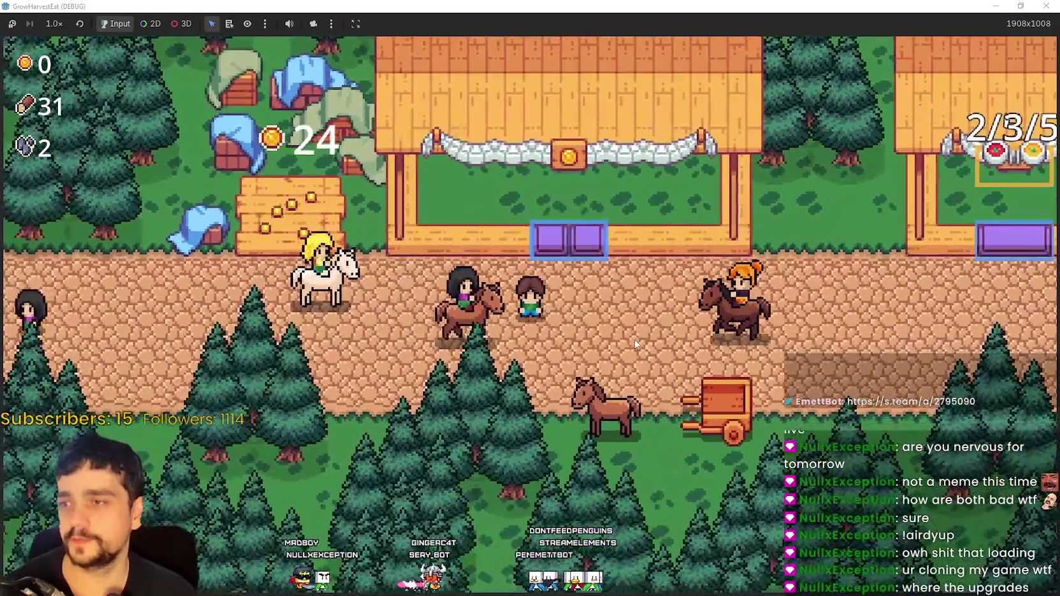
{"action": "key", "text": "a"}
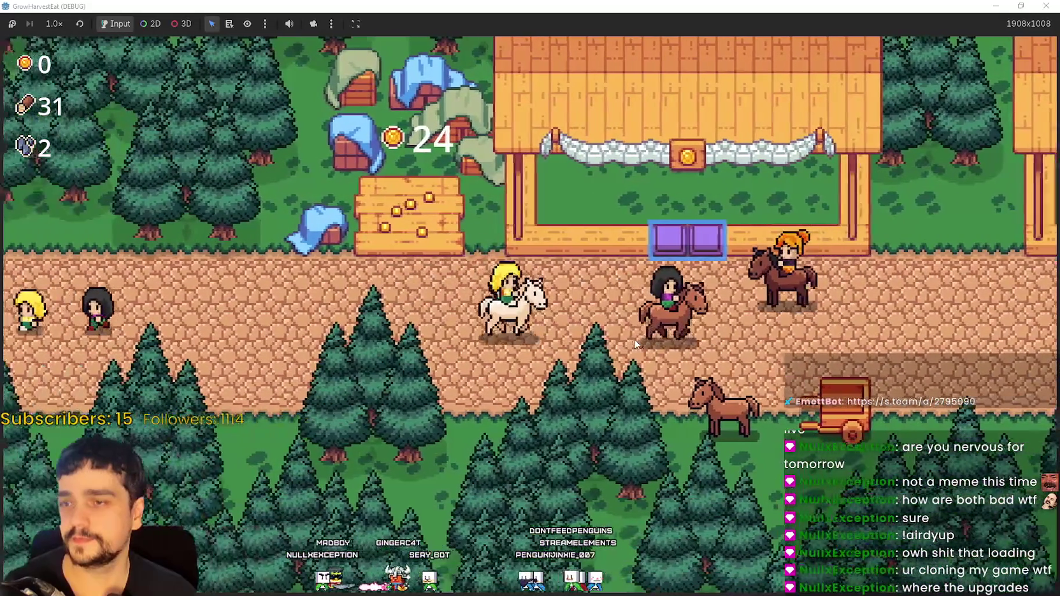
{"action": "key", "text": "w"}
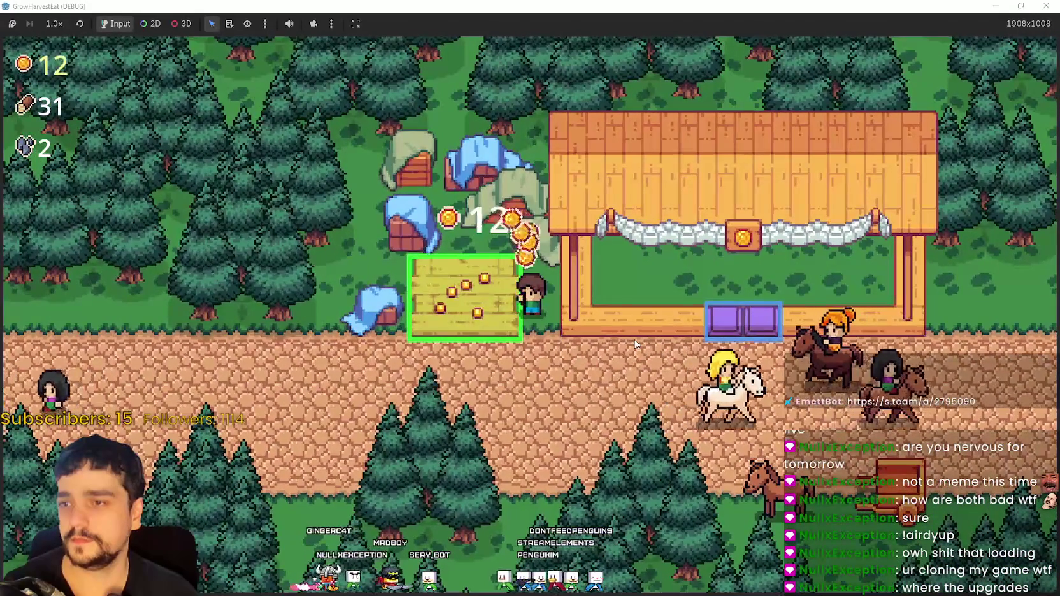
{"action": "key", "text": "s"}
{"action": "key", "text": "d"}
{"action": "key", "text": "d"}
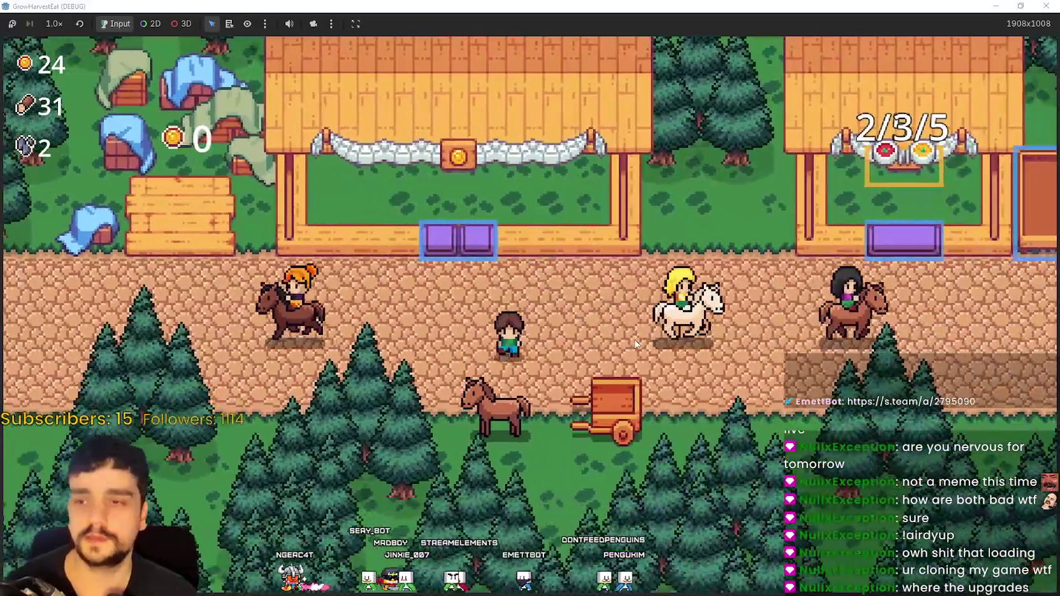
Open Select a Stage at the cart, cancel without travelling, and walk right along the path
{"action": "key", "text": "e"}
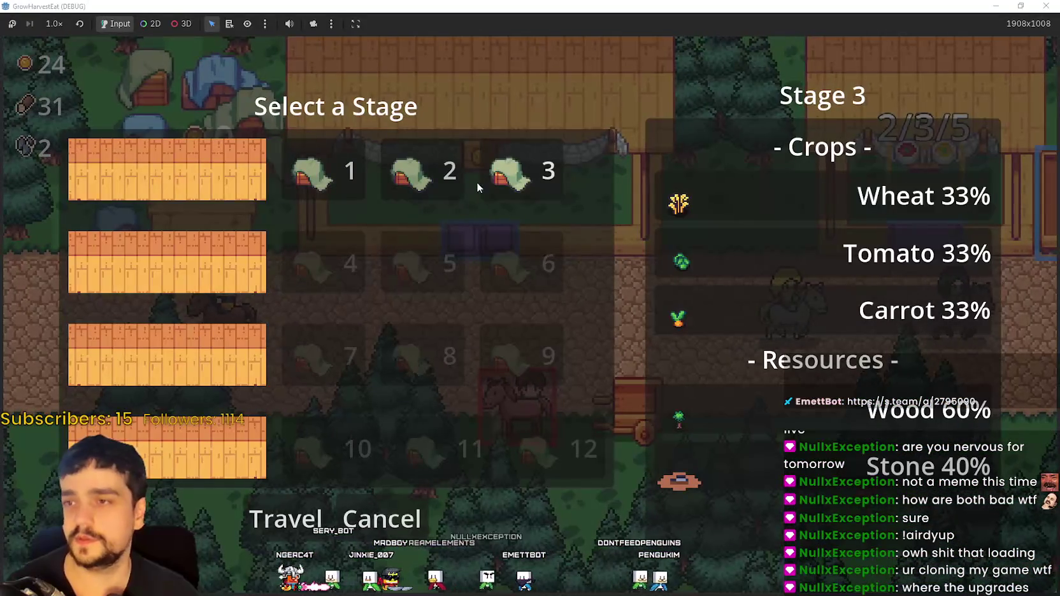
{"action": "left_click", "coordinate": [343, 499]}
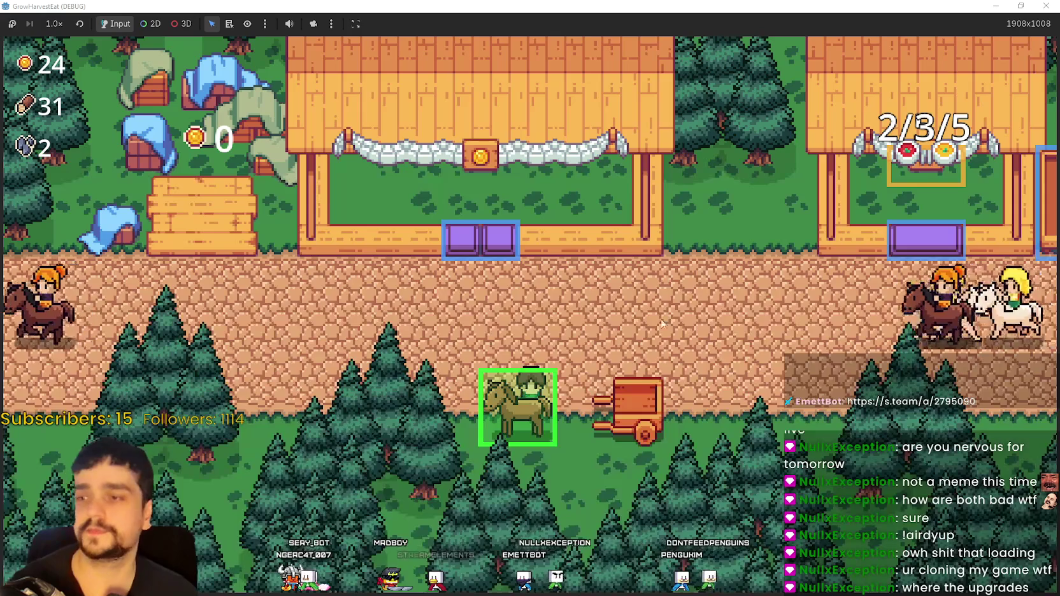
{"action": "key", "text": "d"}
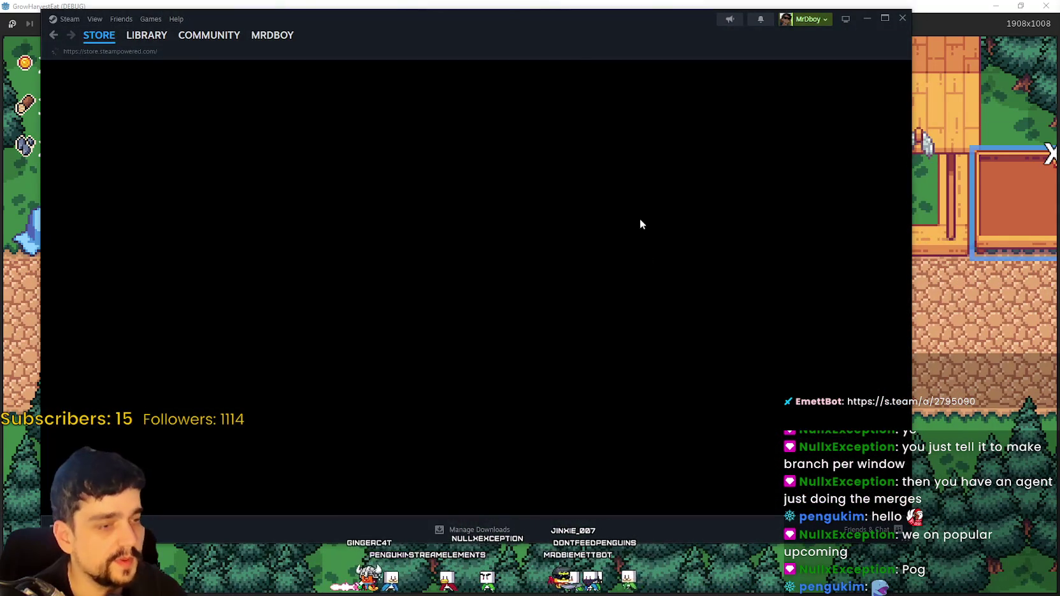
Drag the Steam window into place over the running game, showing its Store page
{"action": "left_click_drag", "start_coordinate": [561, 39], "coordinate": [611, 55]}
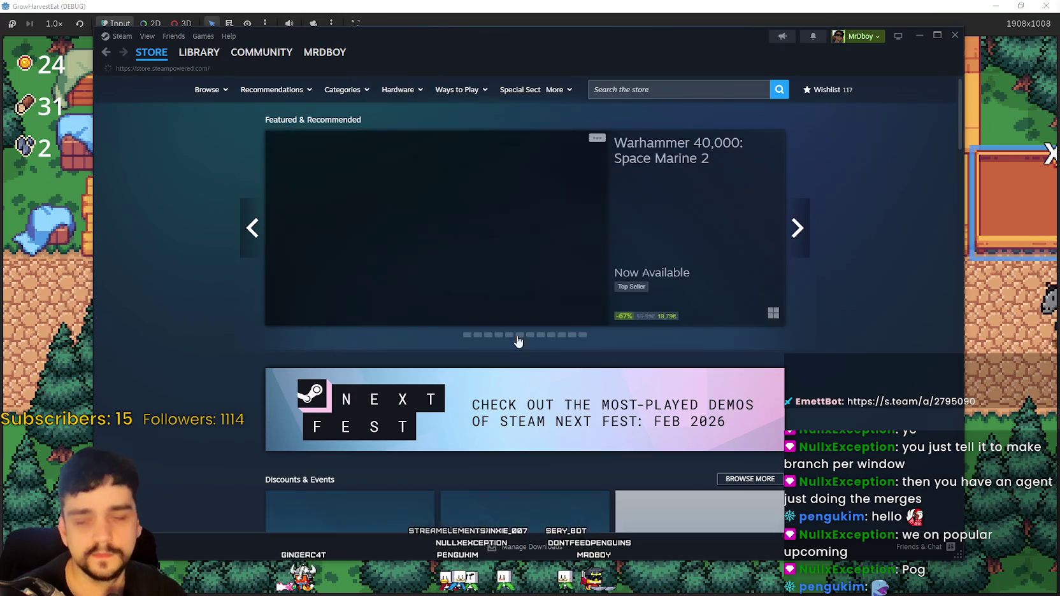
Scroll the Store home and switch its release list to Popular Upcoming games
{"action": "scroll", "coordinate": [486, 372], "scroll_direction": "down", "scroll_amount": 3}
{"action": "scroll", "coordinate": [486, 373], "scroll_direction": "down", "scroll_amount": 15}
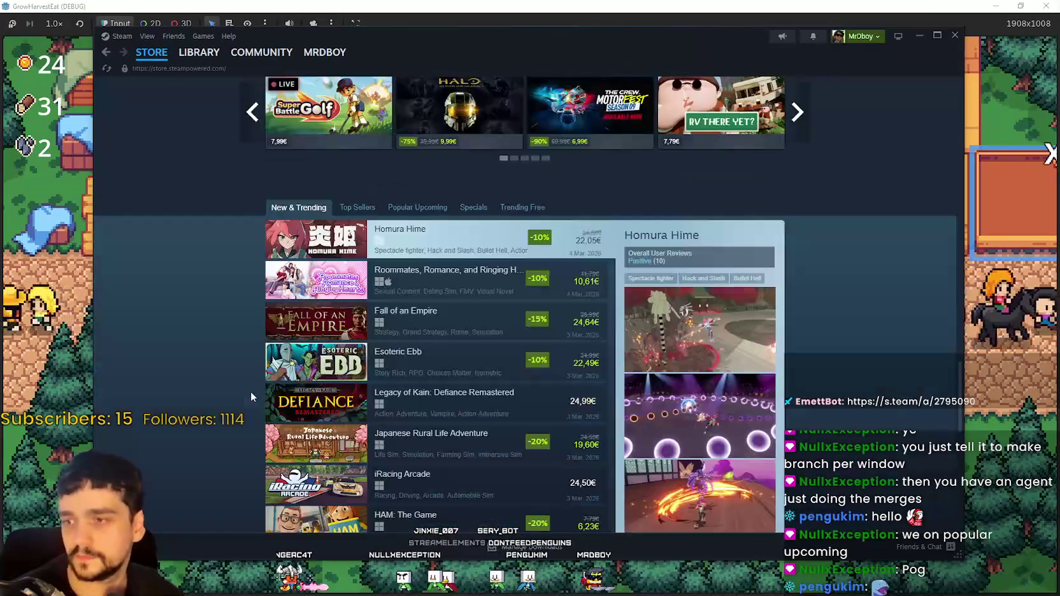
{"action": "left_click", "coordinate": [416, 206]}
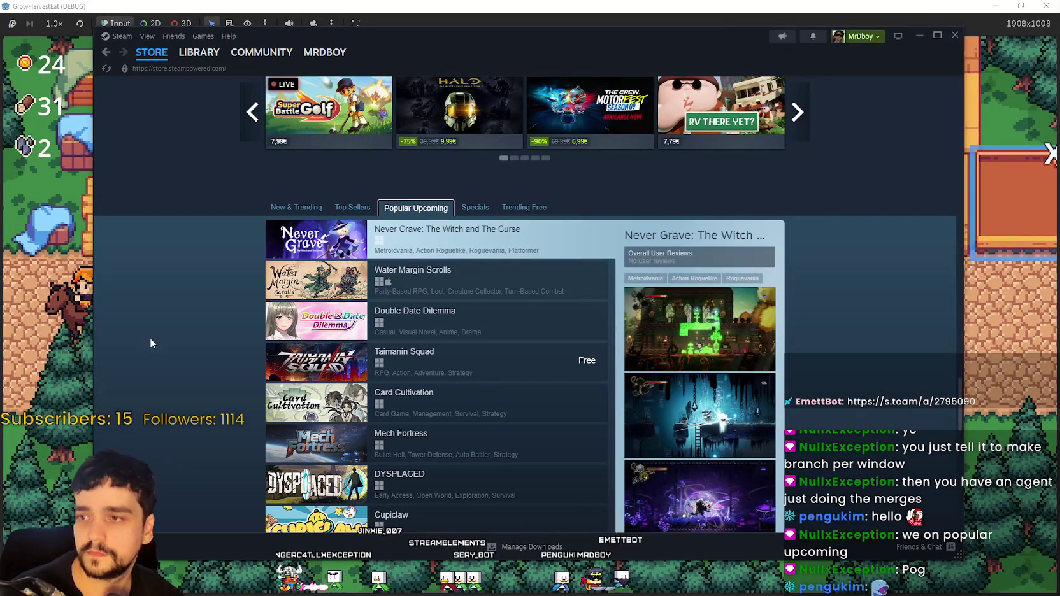
{"action": "scroll", "coordinate": [154, 375], "scroll_direction": "down", "scroll_amount": 1}
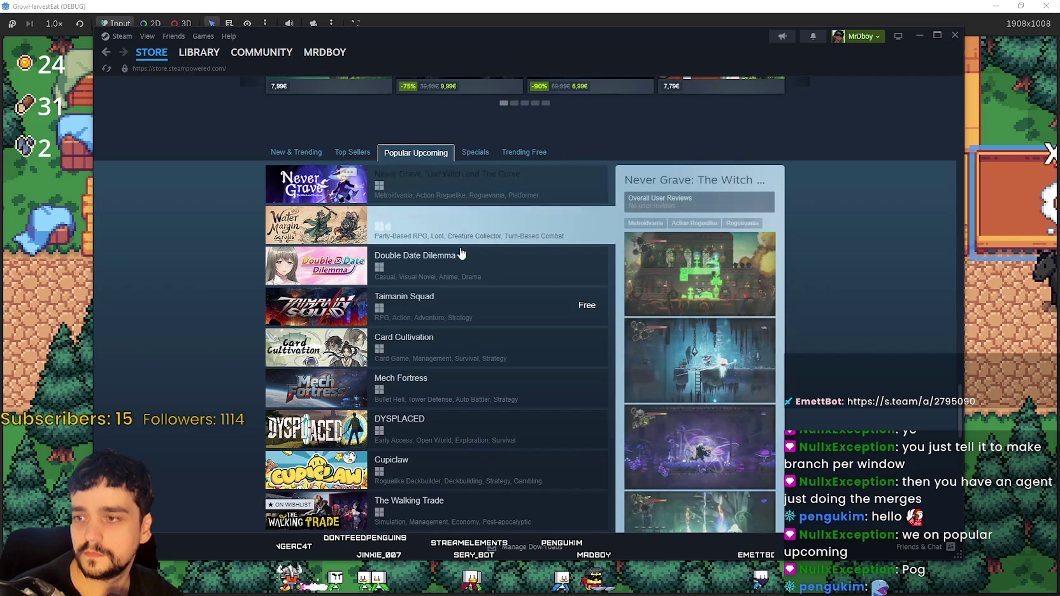
{"action": "scroll", "coordinate": [464, 269], "scroll_direction": "down", "scroll_amount": 1}
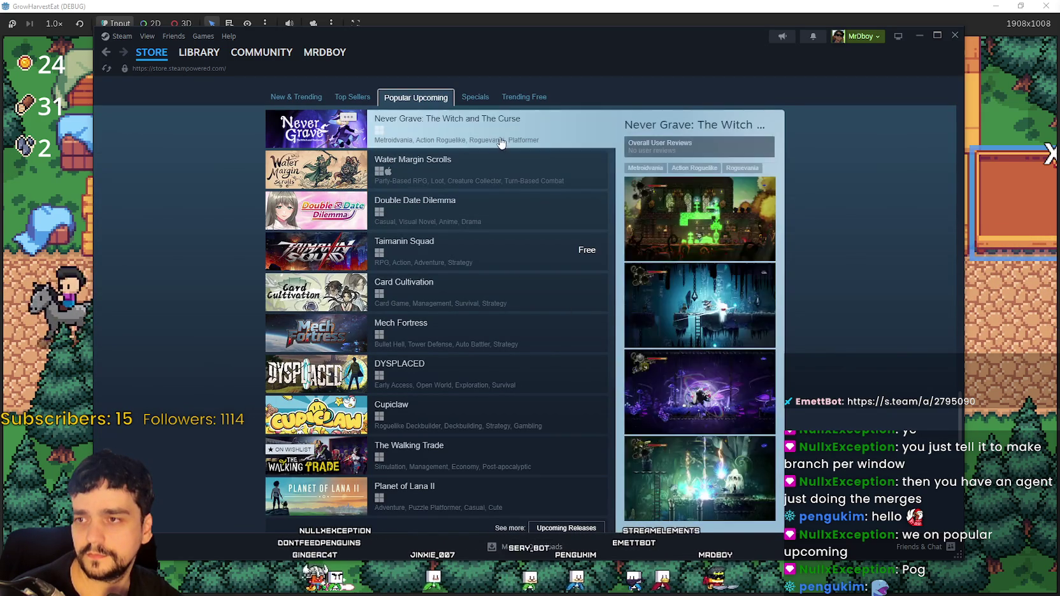
{"action": "scroll", "coordinate": [539, 490], "scroll_direction": "down", "scroll_amount": 2}
{"action": "scroll", "coordinate": [519, 256], "scroll_direction": "up", "scroll_amount": 3}
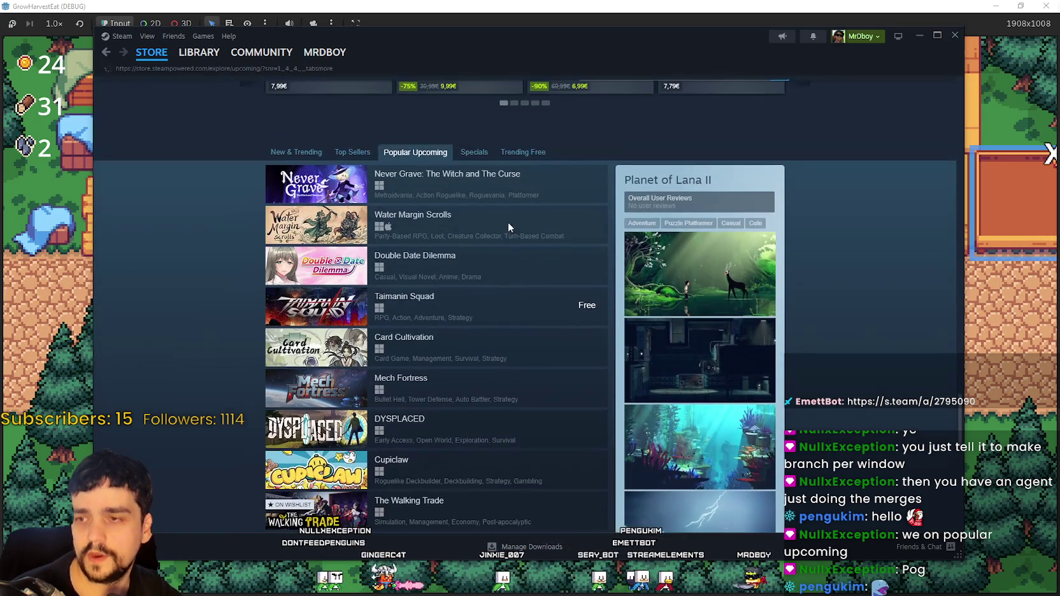
{"action": "scroll", "coordinate": [400, 395], "scroll_direction": "down", "scroll_amount": 14}
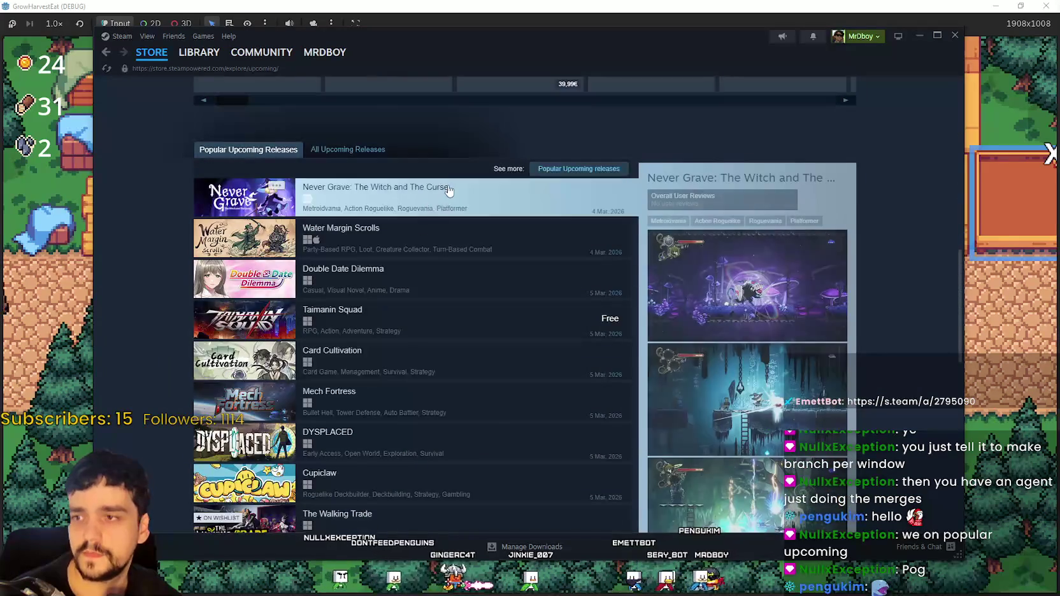
Clear an accidental text selection and scroll through the Popular Upcoming Releases list
{"action": "left_click_drag", "start_coordinate": [360, 151], "coordinate": [235, 133]}
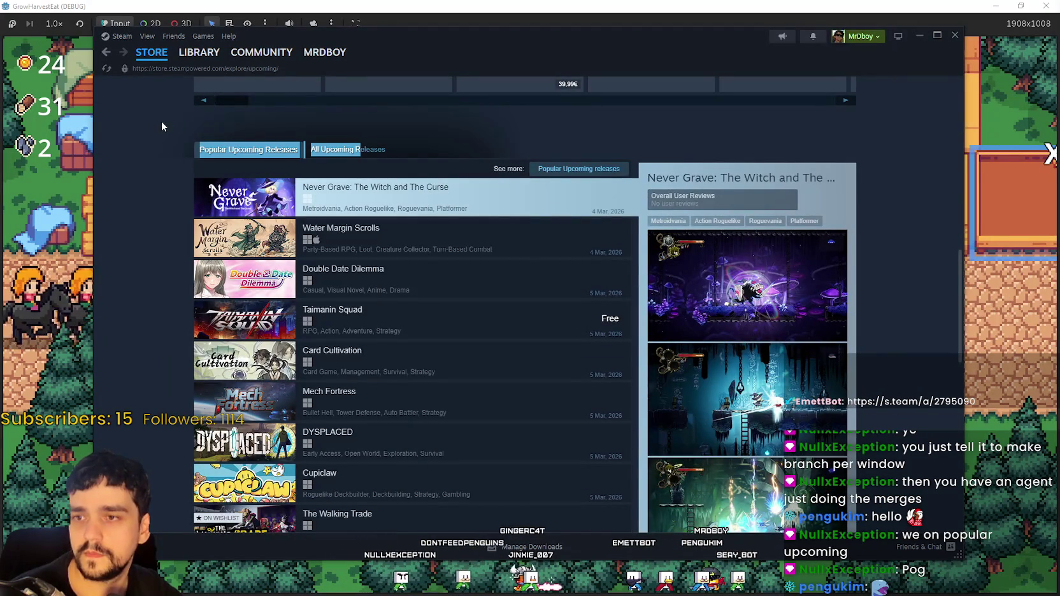
{"action": "left_click", "coordinate": [147, 242]}
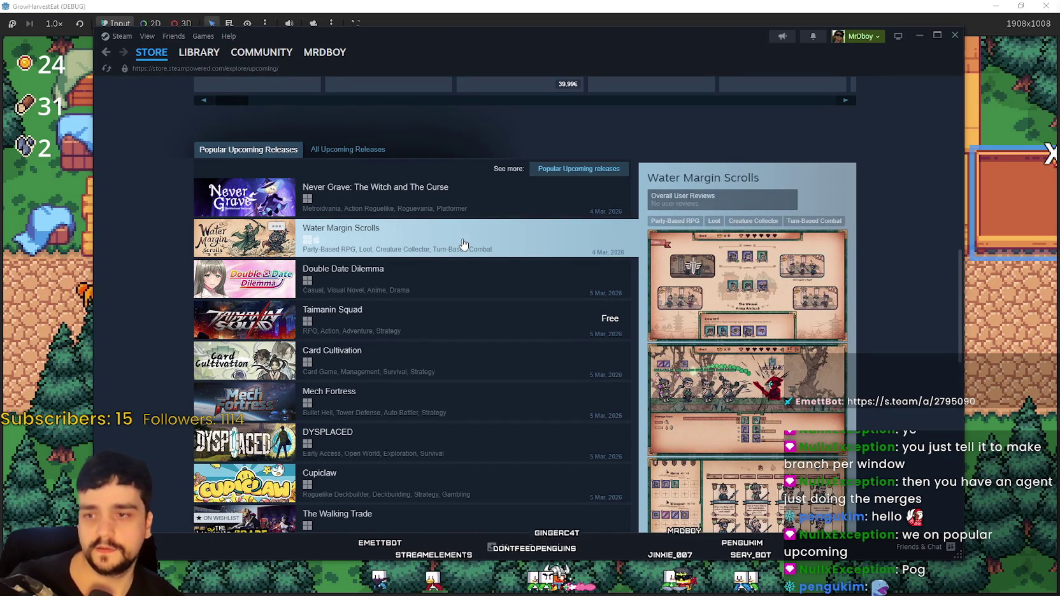
{"action": "scroll", "coordinate": [433, 444], "scroll_direction": "down", "scroll_amount": 3}
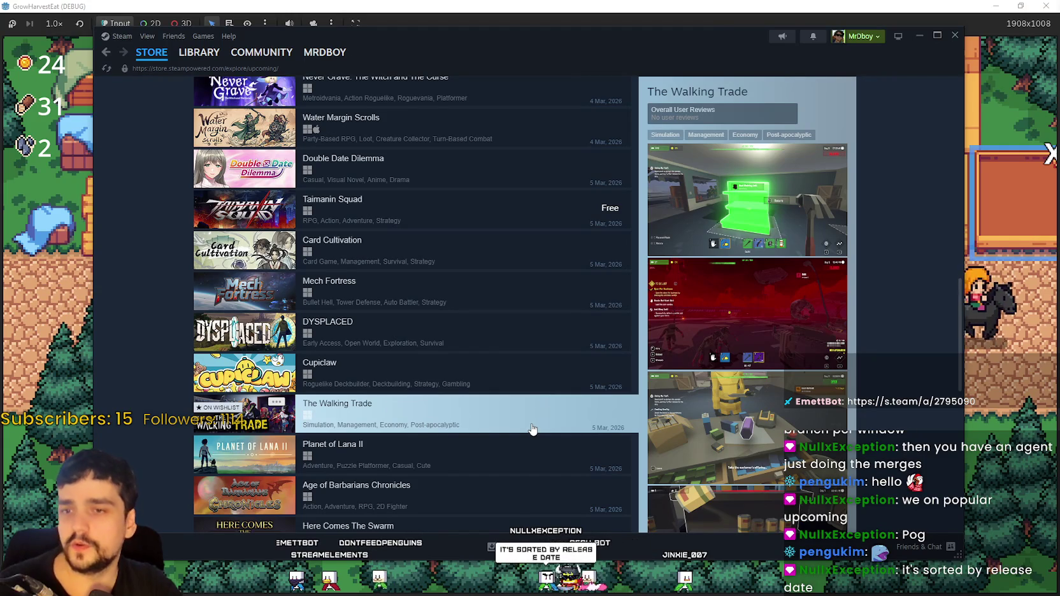
{"action": "scroll", "coordinate": [529, 421], "scroll_direction": "up", "scroll_amount": 3}
{"action": "scroll", "coordinate": [301, 321], "scroll_direction": "down", "scroll_amount": 5}
{"action": "scroll", "coordinate": [191, 277], "scroll_direction": "down", "scroll_amount": 3}
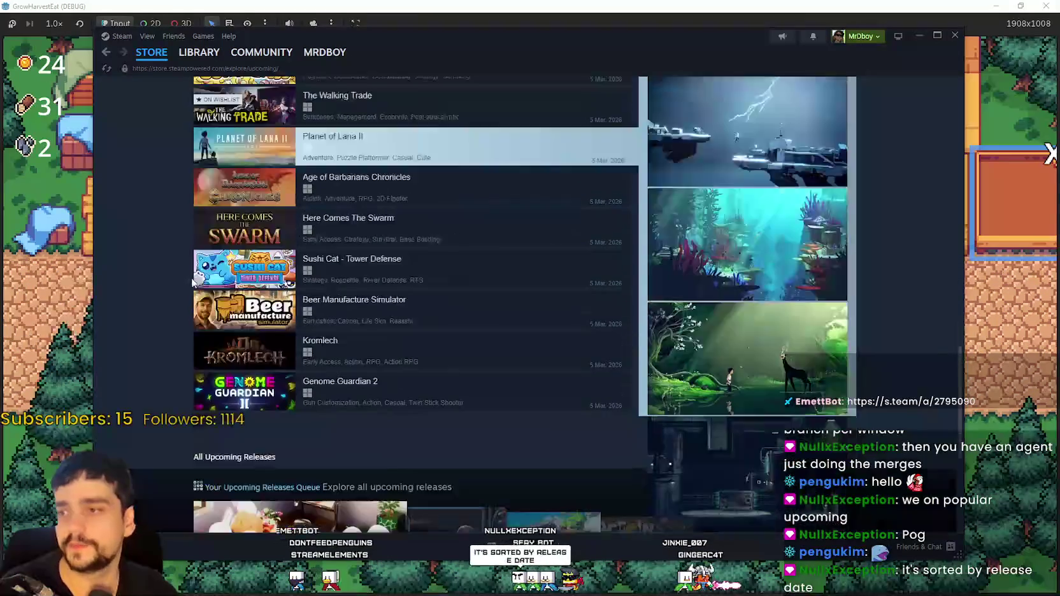
{"action": "scroll", "coordinate": [168, 341], "scroll_direction": "up", "scroll_amount": 2}
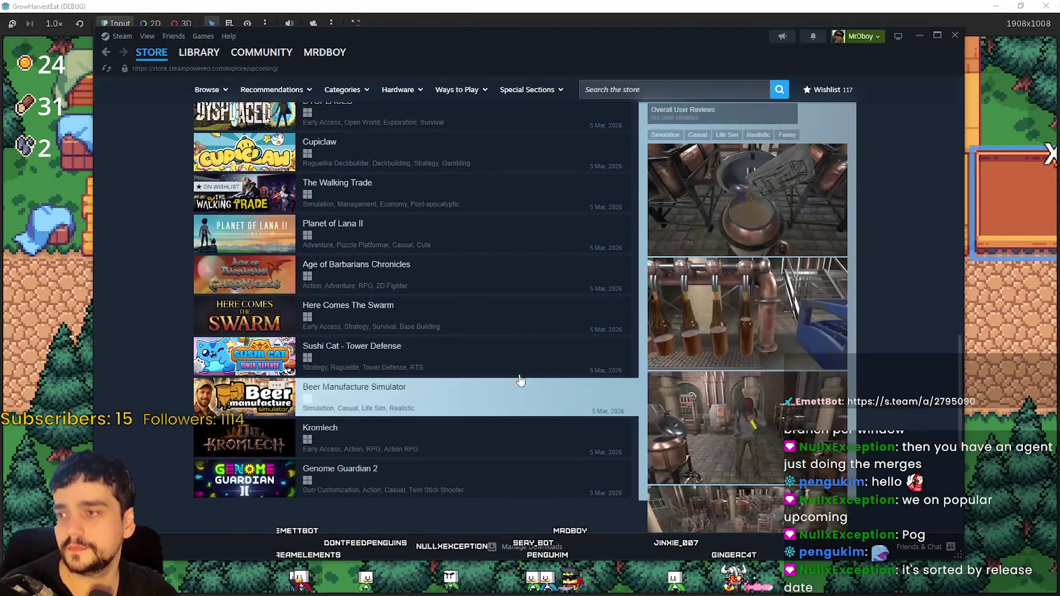
{"action": "scroll", "coordinate": [520, 378], "scroll_direction": "down", "scroll_amount": 3}
{"action": "scroll", "coordinate": [446, 338], "scroll_direction": "down", "scroll_amount": 2}
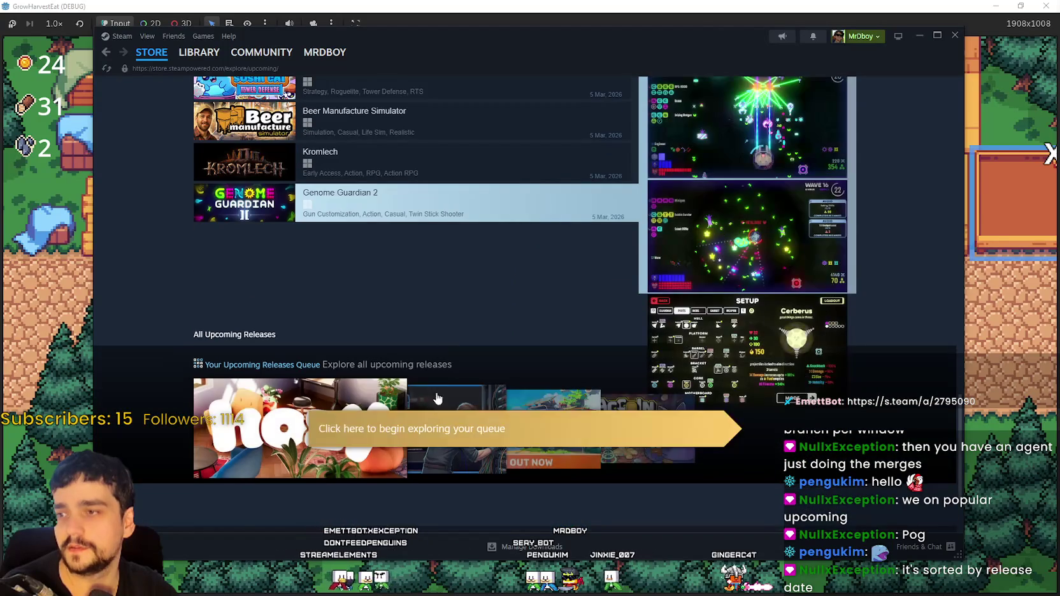
{"action": "scroll", "coordinate": [440, 297], "scroll_direction": "up", "scroll_amount": 3}
{"action": "scroll", "coordinate": [438, 298], "scroll_direction": "up", "scroll_amount": 8}
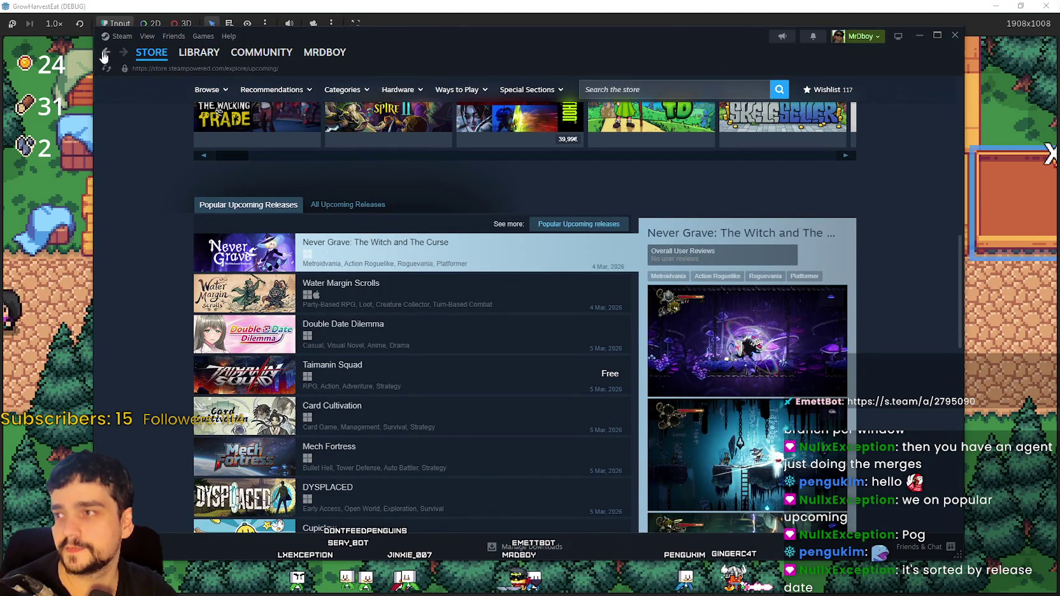
Return to and reload the Store front, then switch the trending list to Top Sellers
{"action": "left_click", "coordinate": [107, 53]}
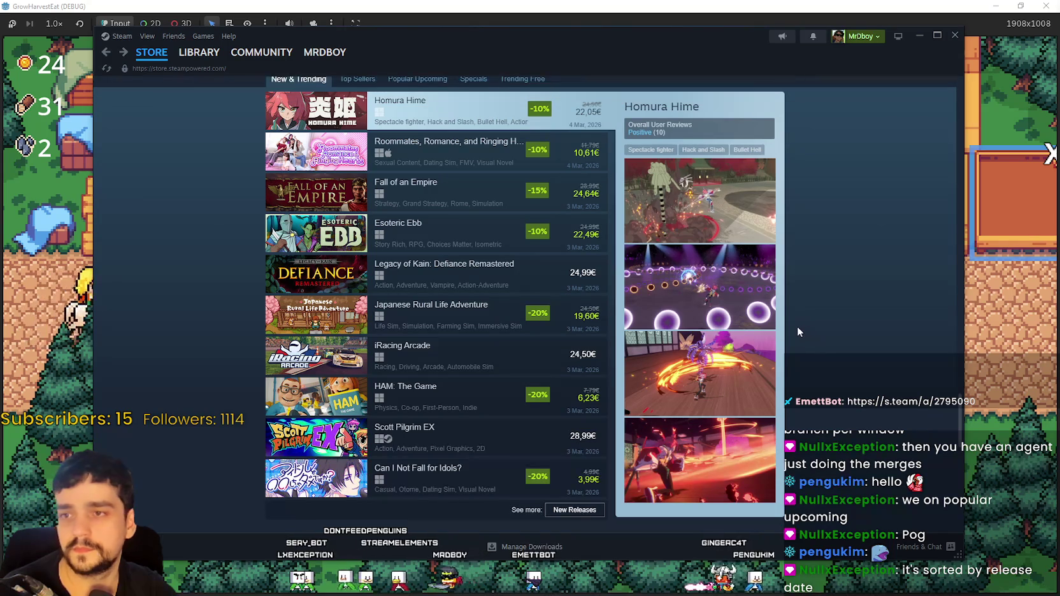
{"action": "scroll", "coordinate": [446, 318], "scroll_direction": "up", "scroll_amount": 5}
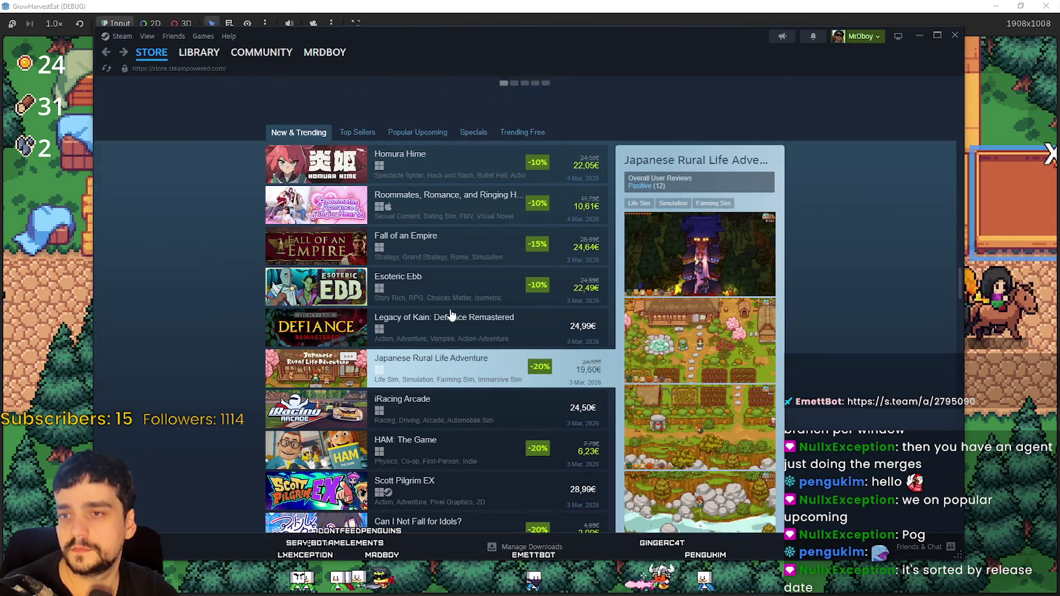
{"action": "scroll", "coordinate": [383, 391], "scroll_direction": "up", "scroll_amount": 2}
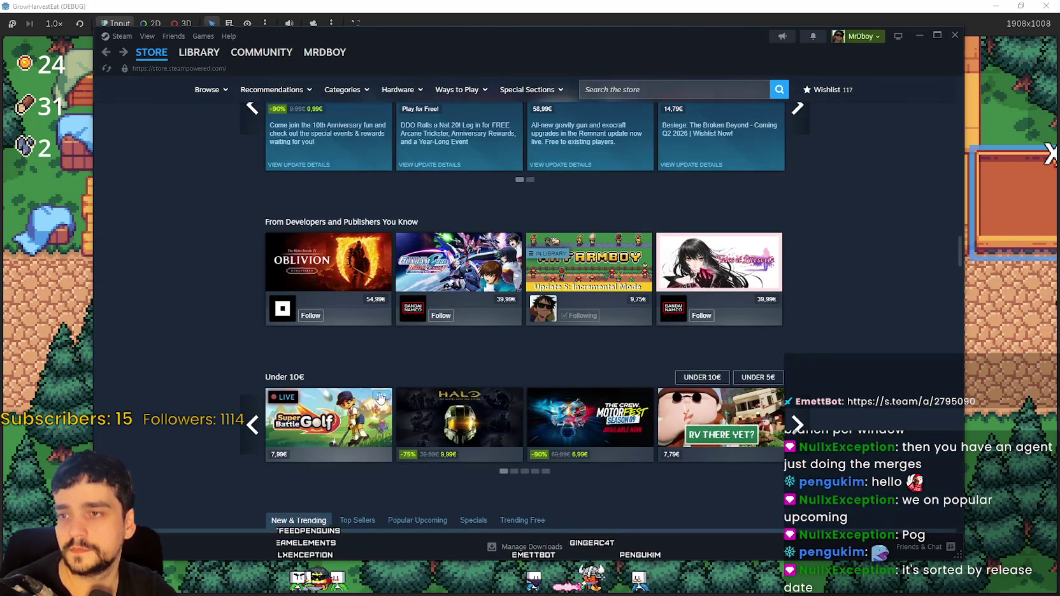
{"action": "left_click", "coordinate": [151, 52]}
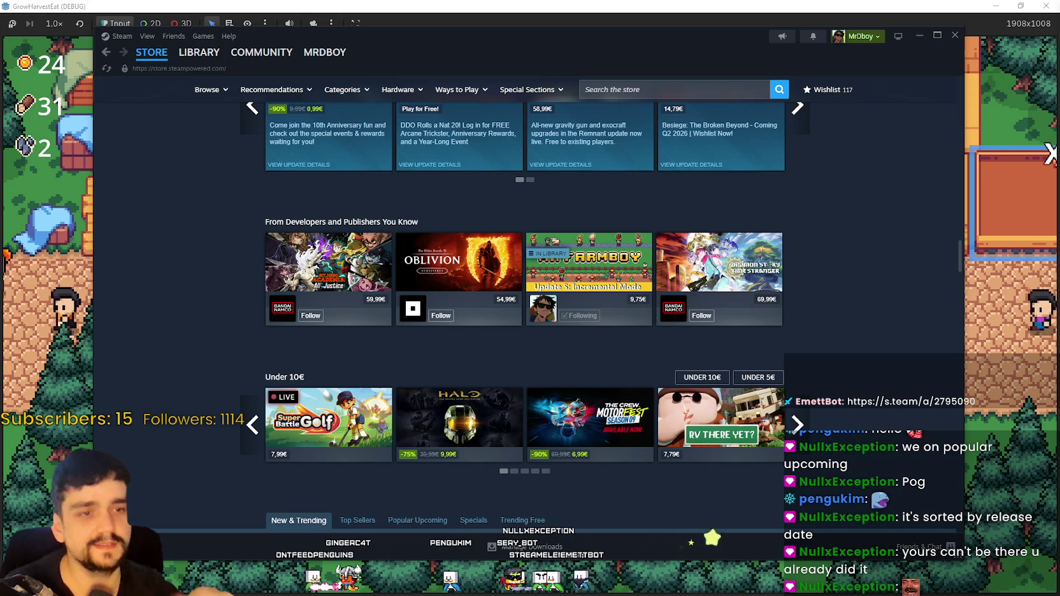
{"action": "scroll", "coordinate": [394, 310], "scroll_direction": "down", "scroll_amount": 4}
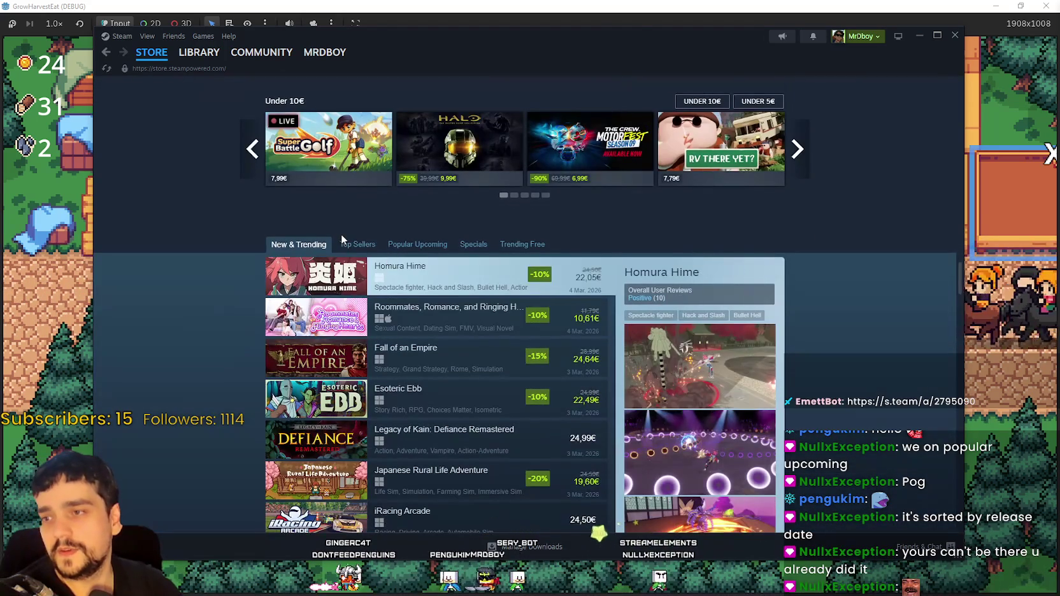
{"action": "left_click", "coordinate": [354, 244]}
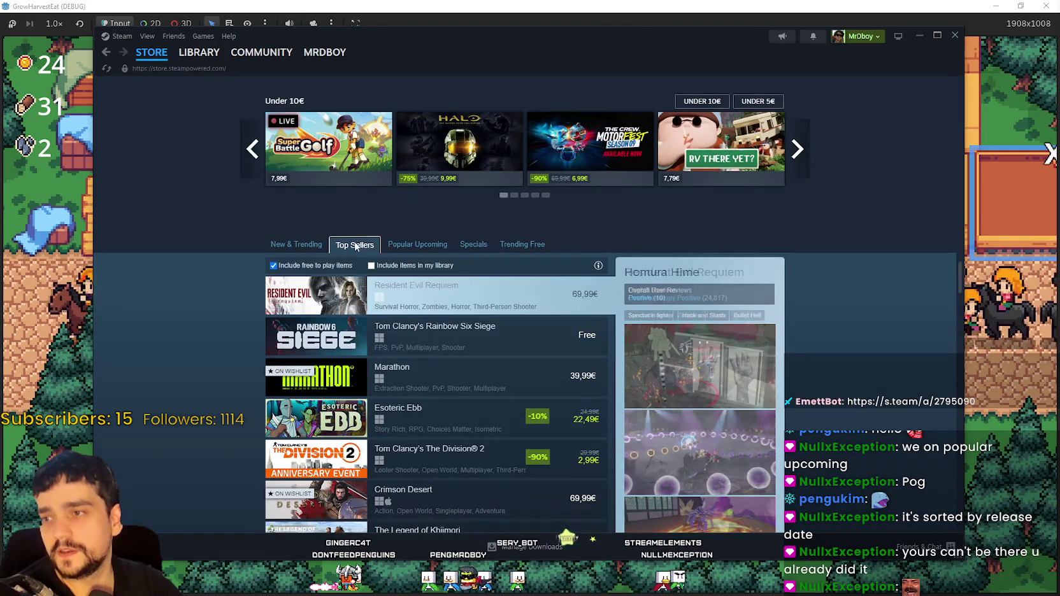
Scroll the Top Sellers list and open The Division 2's Community Hub
{"action": "scroll", "coordinate": [387, 307], "scroll_direction": "down", "scroll_amount": 1}
{"action": "scroll", "coordinate": [387, 307], "scroll_direction": "down", "scroll_amount": 2}
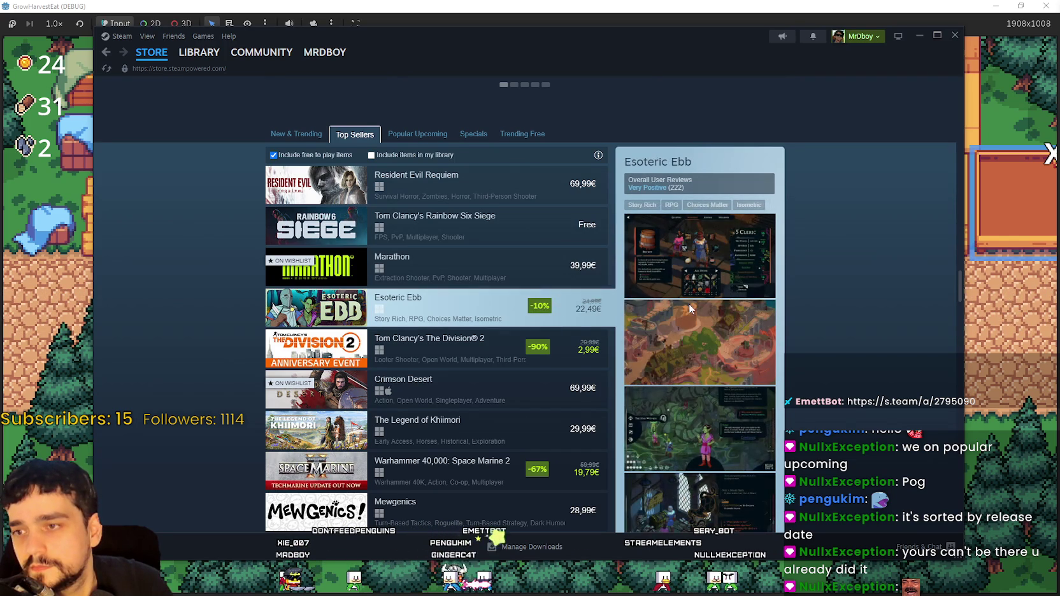
{"action": "scroll", "coordinate": [691, 310], "scroll_direction": "down", "scroll_amount": 3}
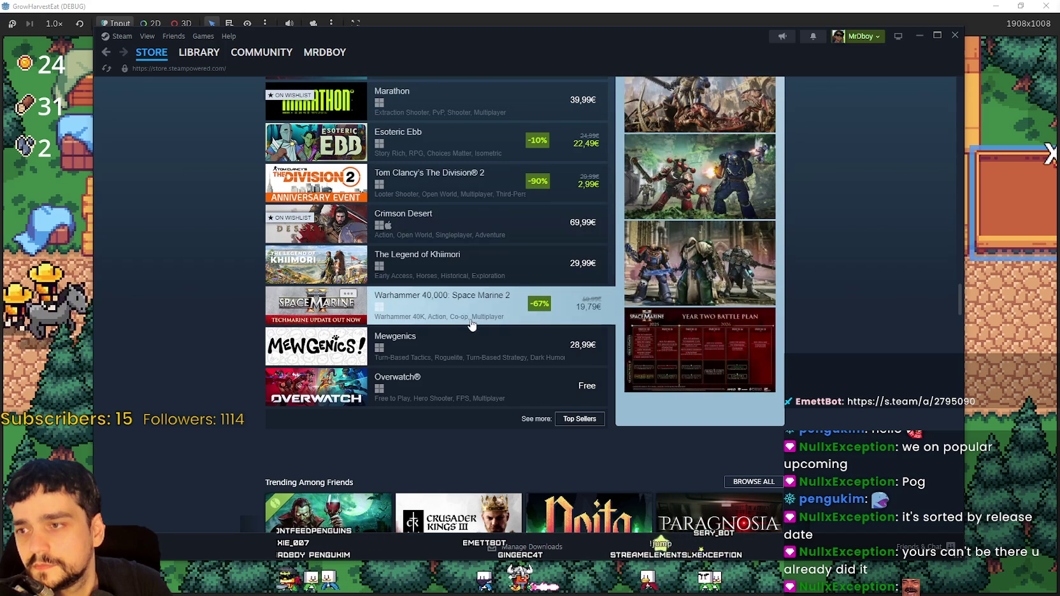
{"action": "scroll", "coordinate": [477, 349], "scroll_direction": "up", "scroll_amount": 2}
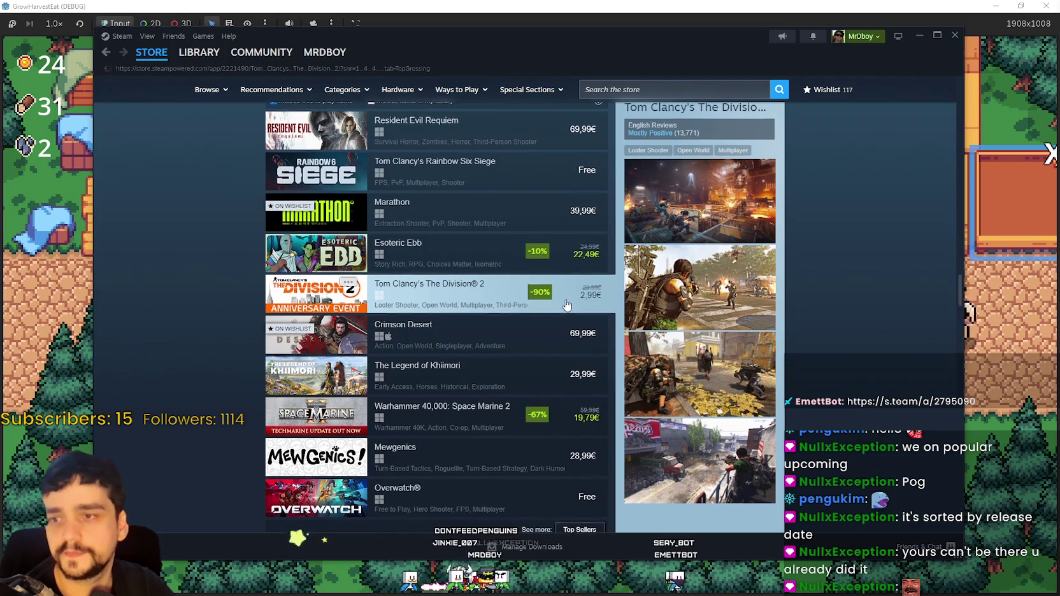
{"action": "scroll", "coordinate": [555, 328], "scroll_direction": "up", "scroll_amount": 4}
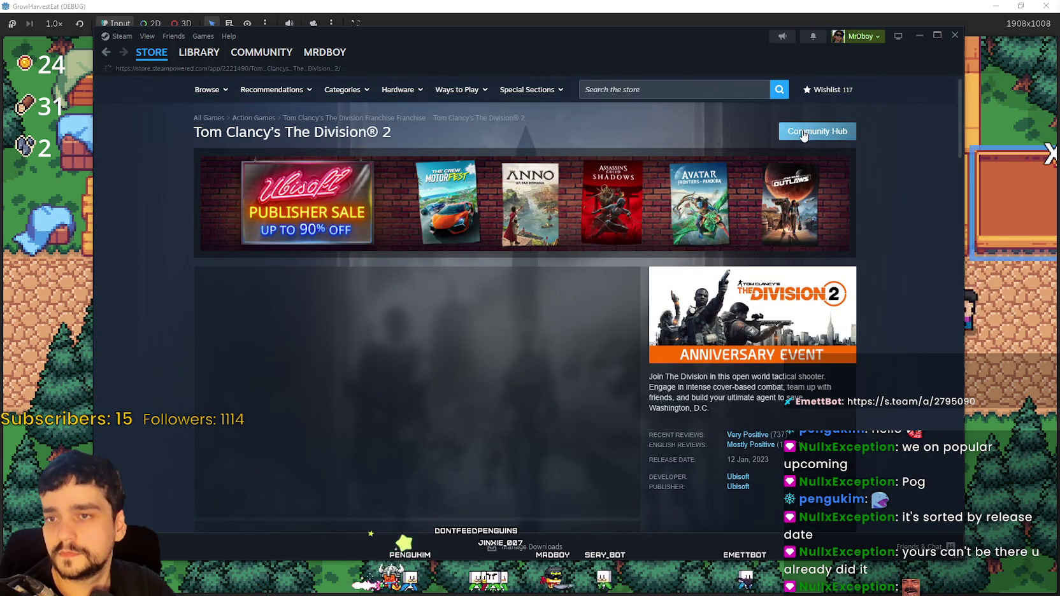
{"action": "left_click", "coordinate": [813, 132]}
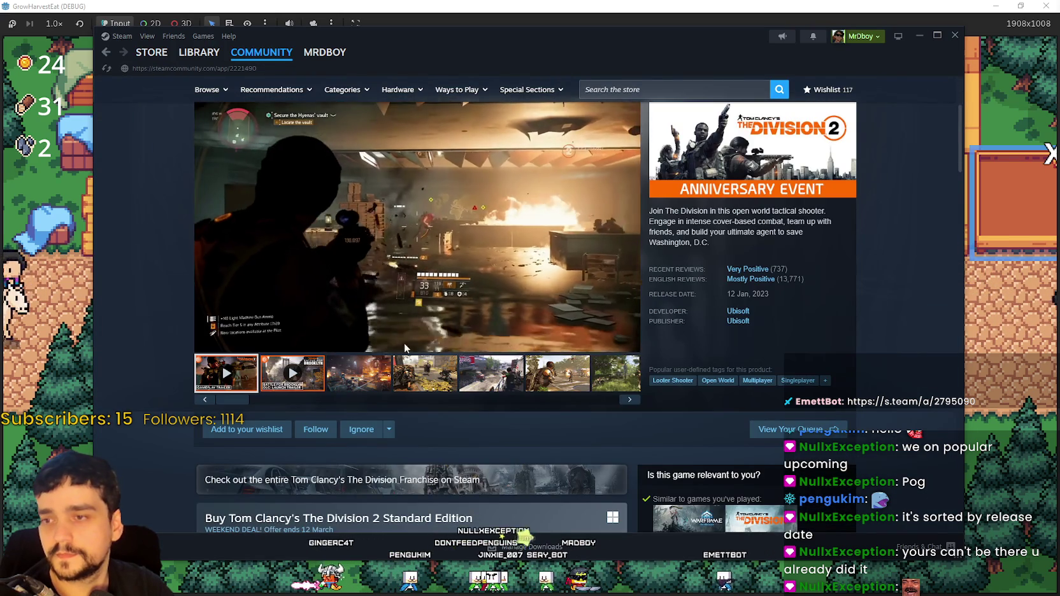
Browse the Community Hub, go back through the store page to the store front, and hide Steam
{"action": "scroll", "coordinate": [343, 320], "scroll_direction": "down", "scroll_amount": 4}
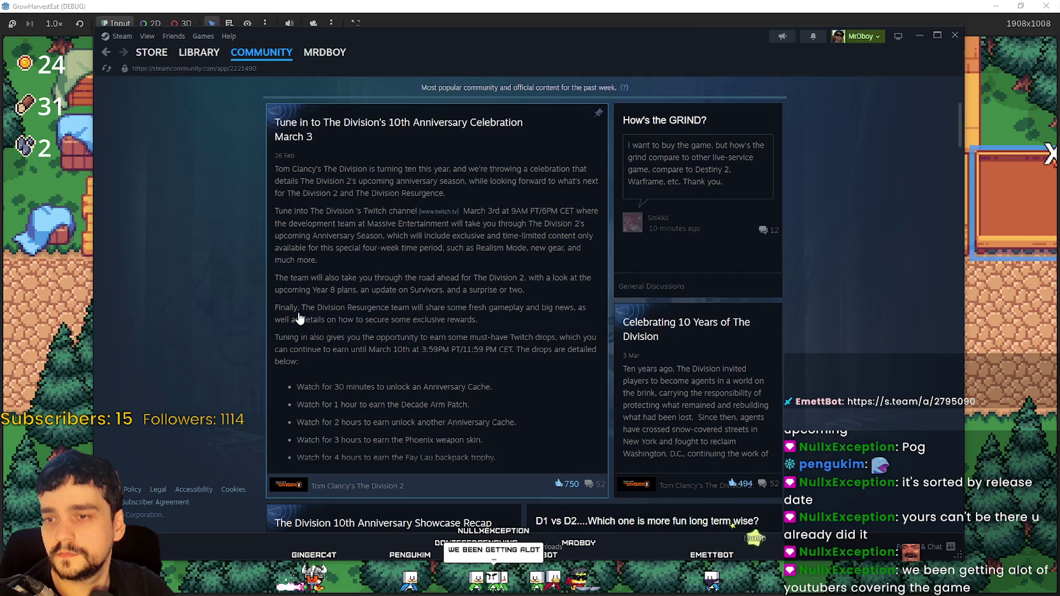
{"action": "scroll", "coordinate": [300, 318], "scroll_direction": "down", "scroll_amount": 3}
{"action": "scroll", "coordinate": [293, 322], "scroll_direction": "down", "scroll_amount": 1}
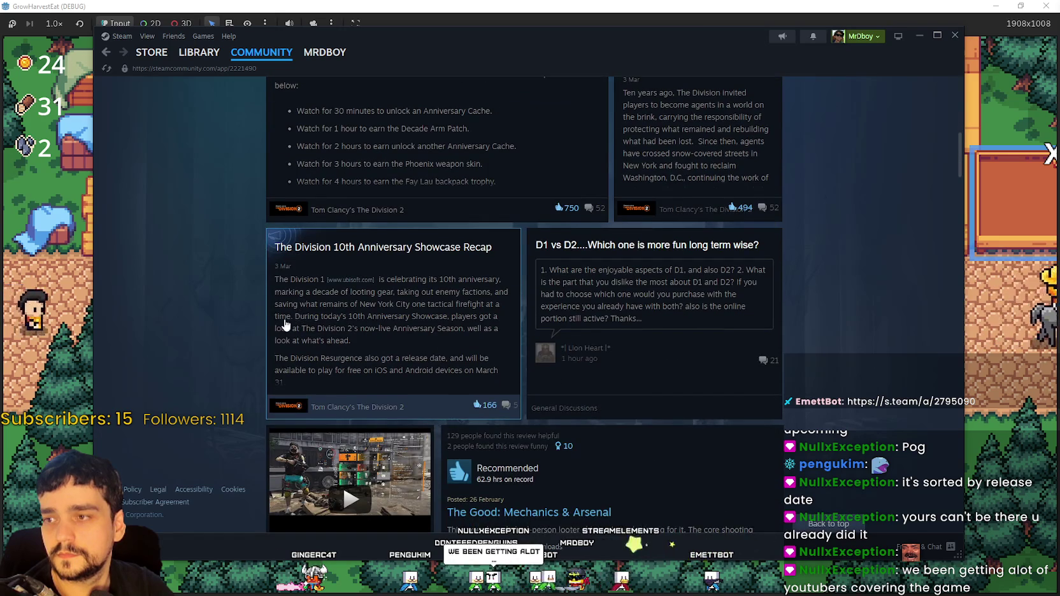
{"action": "scroll", "coordinate": [284, 325], "scroll_direction": "up", "scroll_amount": 8}
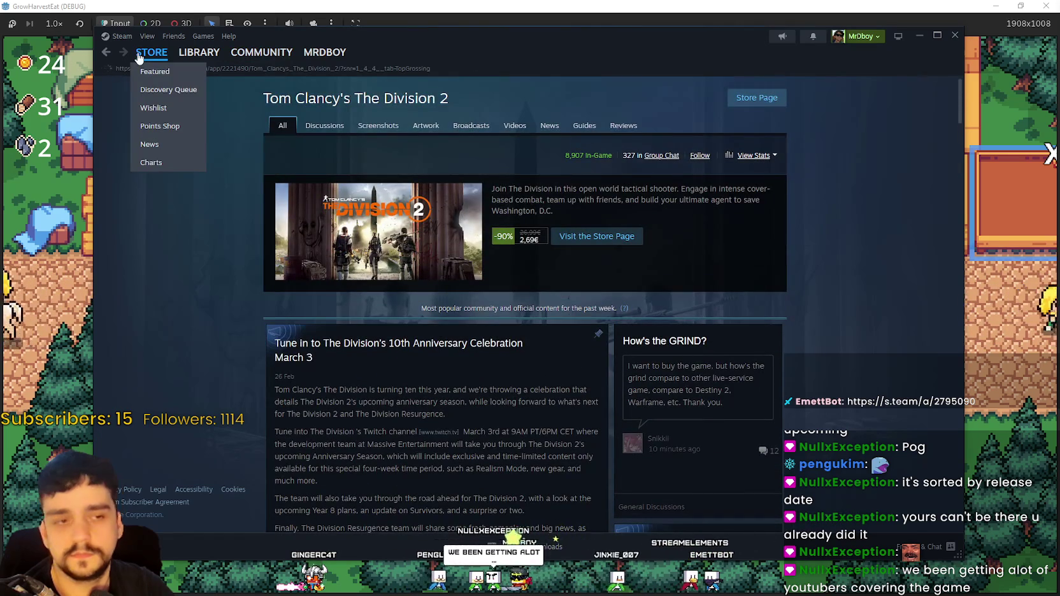
{"action": "left_click", "coordinate": [138, 58]}
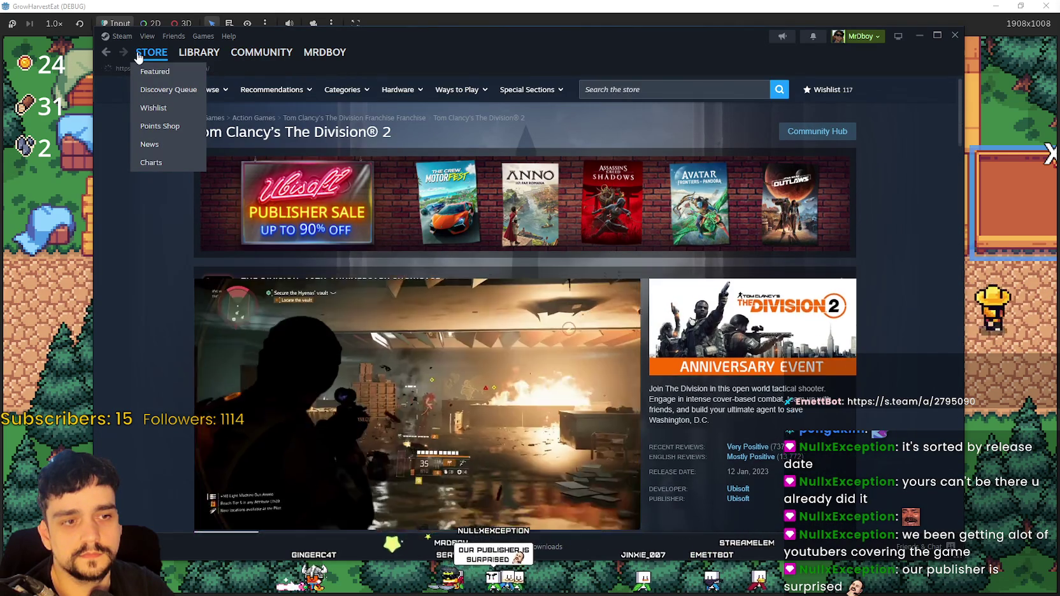
{"action": "left_click", "coordinate": [138, 58]}
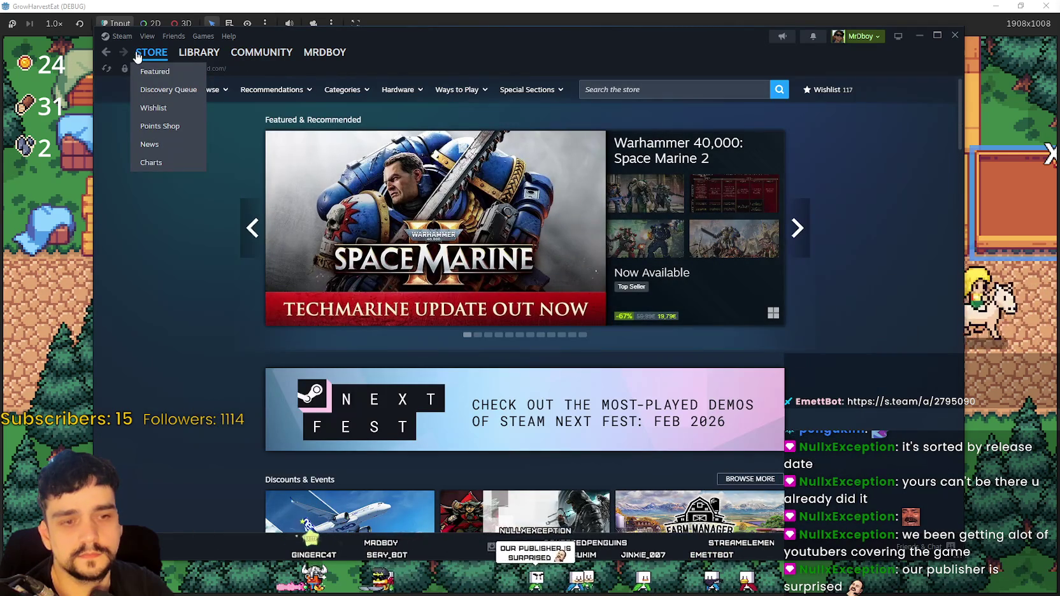
{"action": "scroll", "coordinate": [844, 303], "scroll_direction": "down", "scroll_amount": 5}
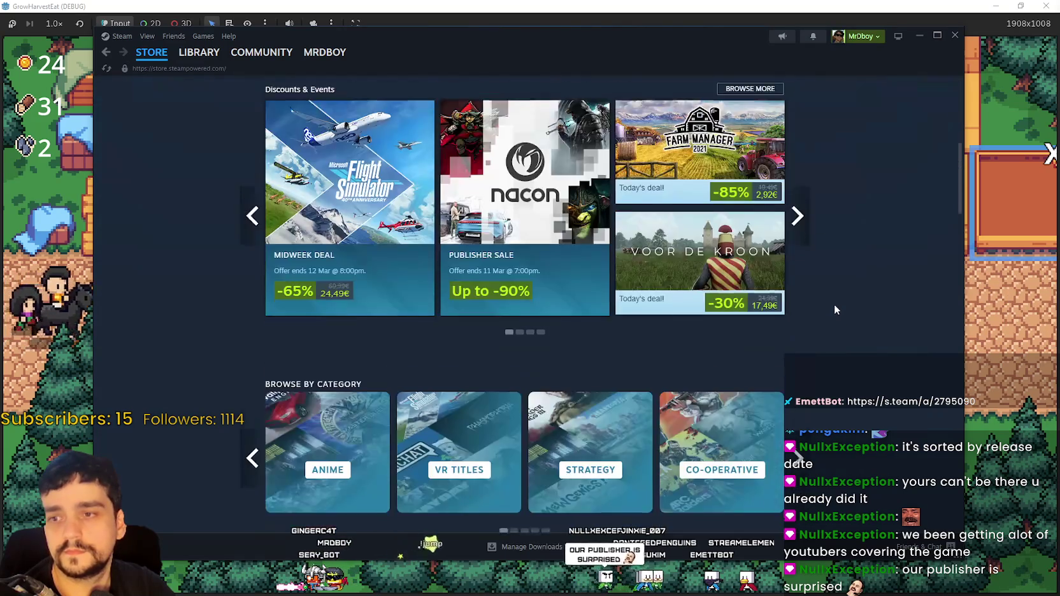
{"action": "scroll", "coordinate": [833, 304], "scroll_direction": "down", "scroll_amount": 3}
{"action": "key", "text": "alt+Tab"}
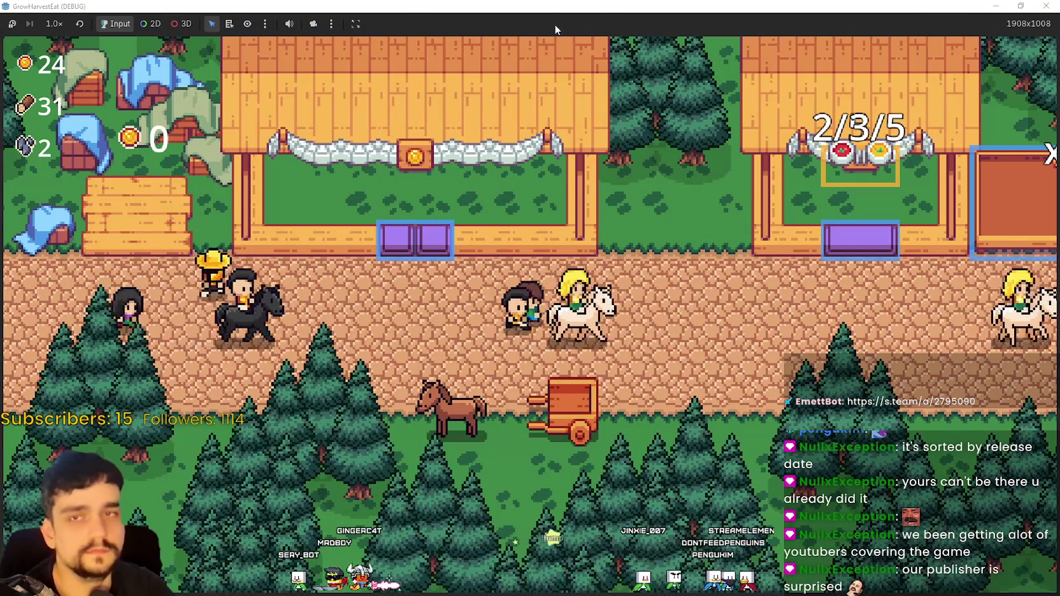
Return to the Godot editor, stop the debug game, and maximize the editor window
{"action": "key", "text": "alt+Tab"}
{"action": "left_click", "coordinate": [905, 27]}
{"action": "left_click", "coordinate": [925, 40]}
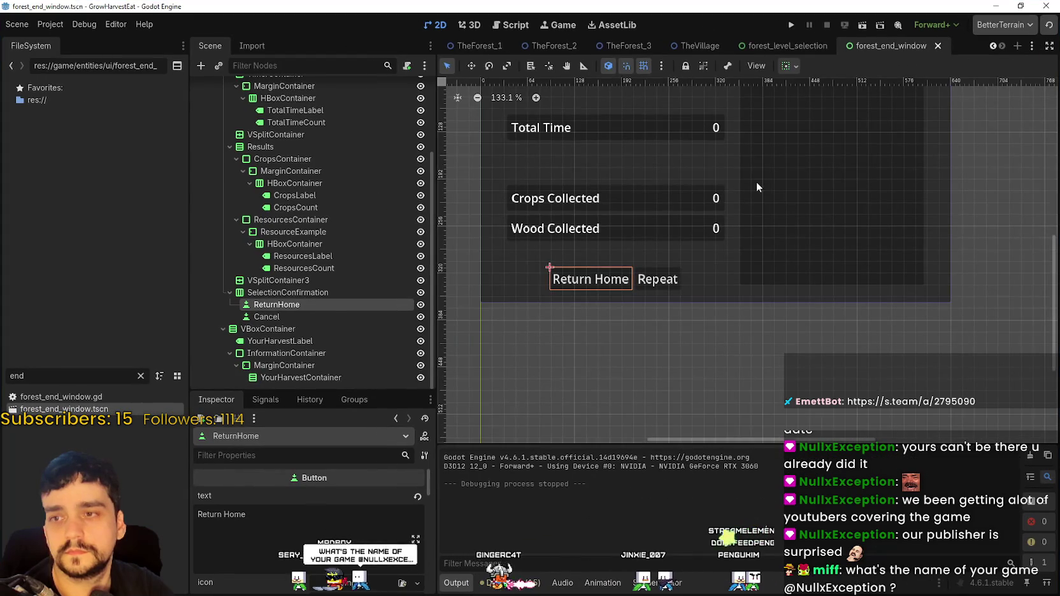
{"action": "scroll", "coordinate": [757, 186], "scroll_direction": "down", "scroll_amount": 5}
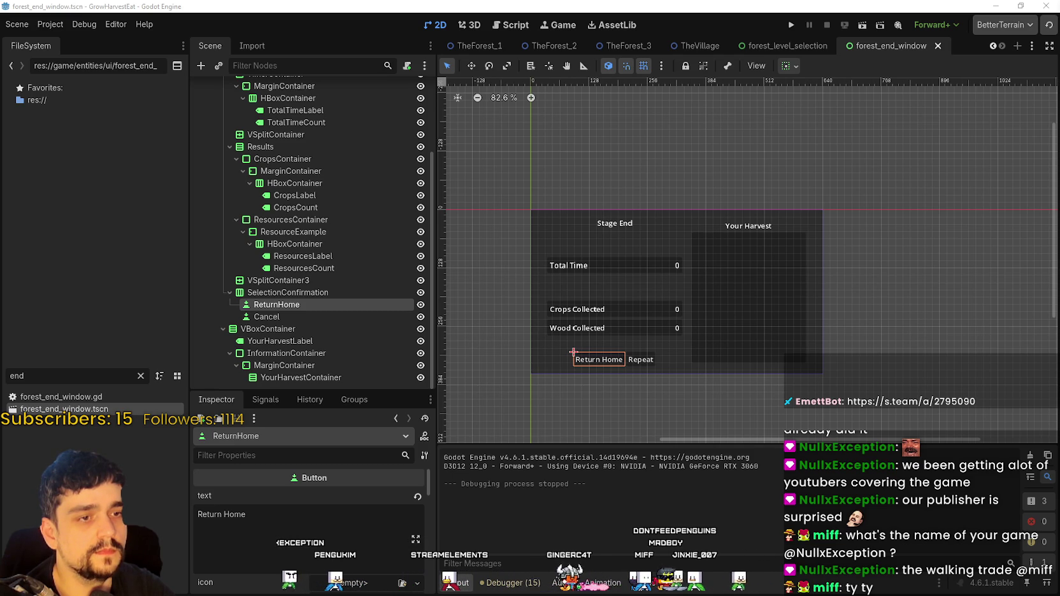
Glance at forest_level_selection, return to forest_end_window, and launch the game with Play
{"action": "left_click", "coordinate": [788, 45]}
{"action": "left_click", "coordinate": [885, 46]}
{"action": "left_click", "coordinate": [791, 26]}
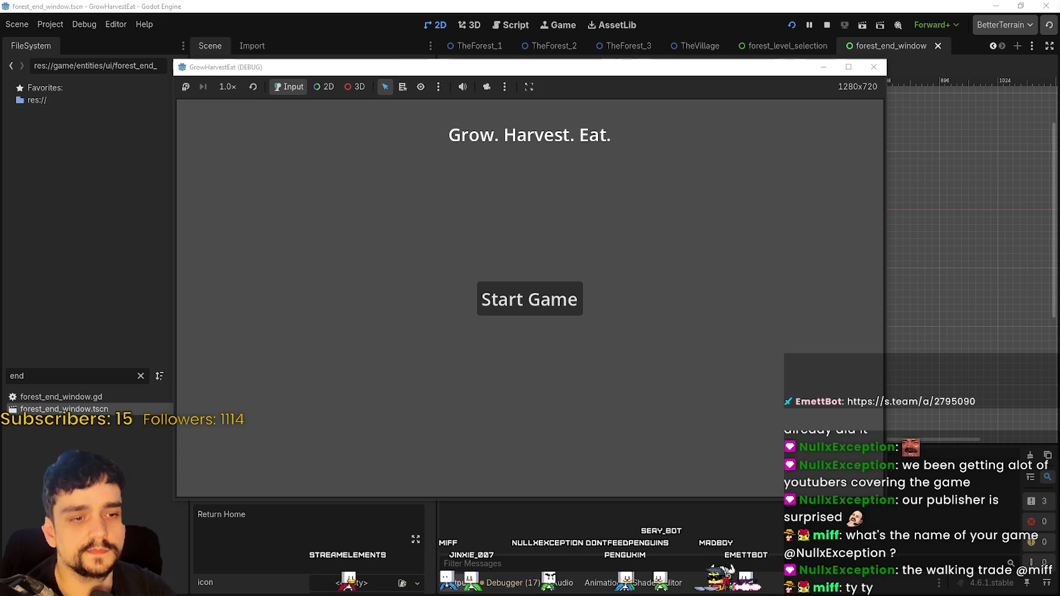
{"action": "key", "text": "alt+Tab"}
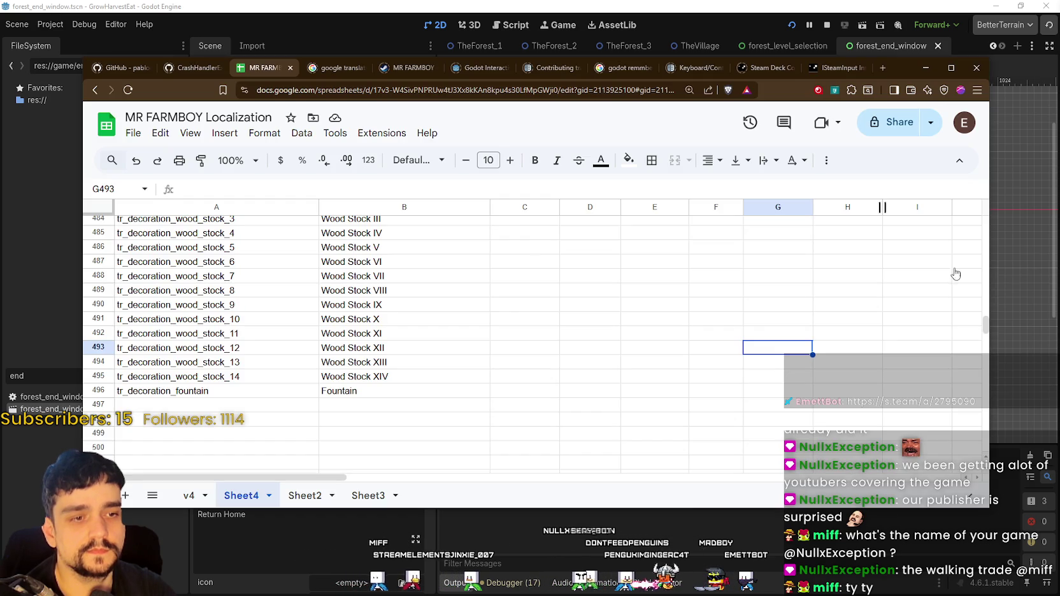
Open a new browser tab and go to YouTube
{"action": "left_click", "coordinate": [884, 69]}
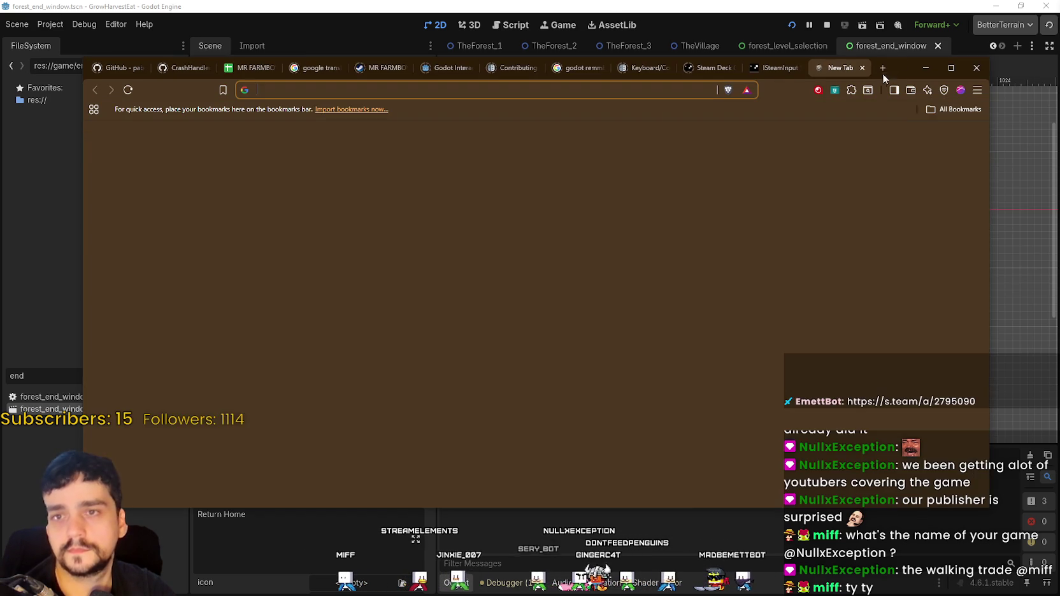
{"action": "type", "text": "youtube.com/@mrdboyy"}
{"action": "left_click", "coordinate": [314, 114]}
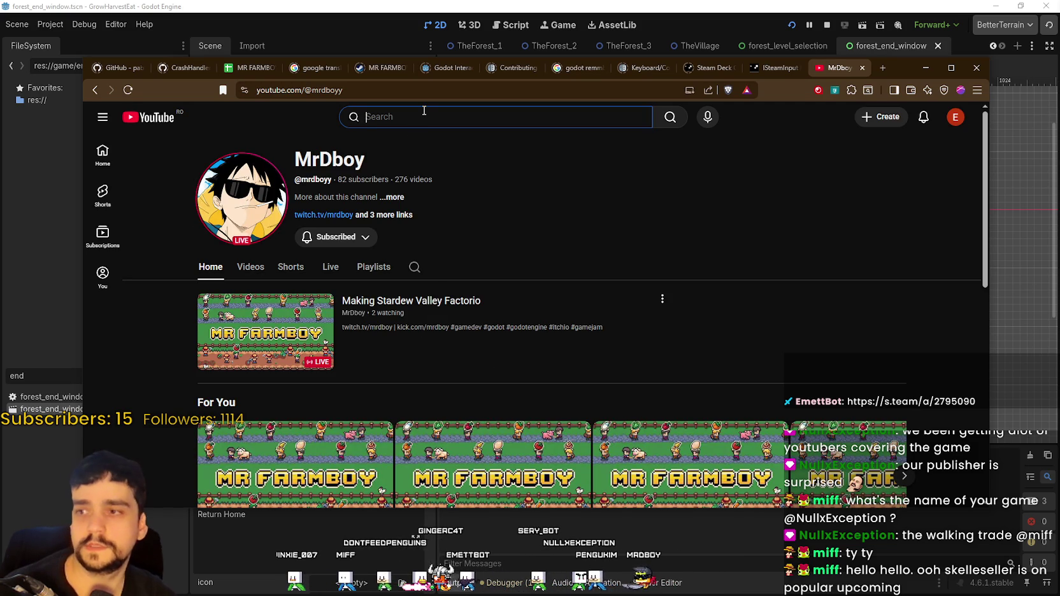
Search YouTube for 'The walking trade' and open the first result's channel in a new tab
{"action": "type", "text": "he walki"}
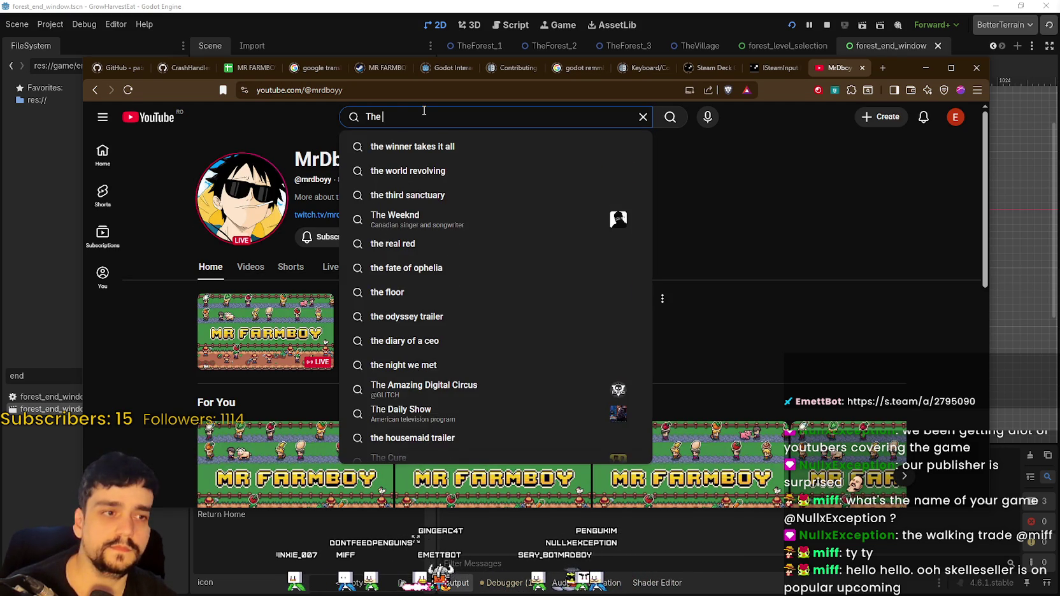
{"action": "type", "text": "ng trade"}
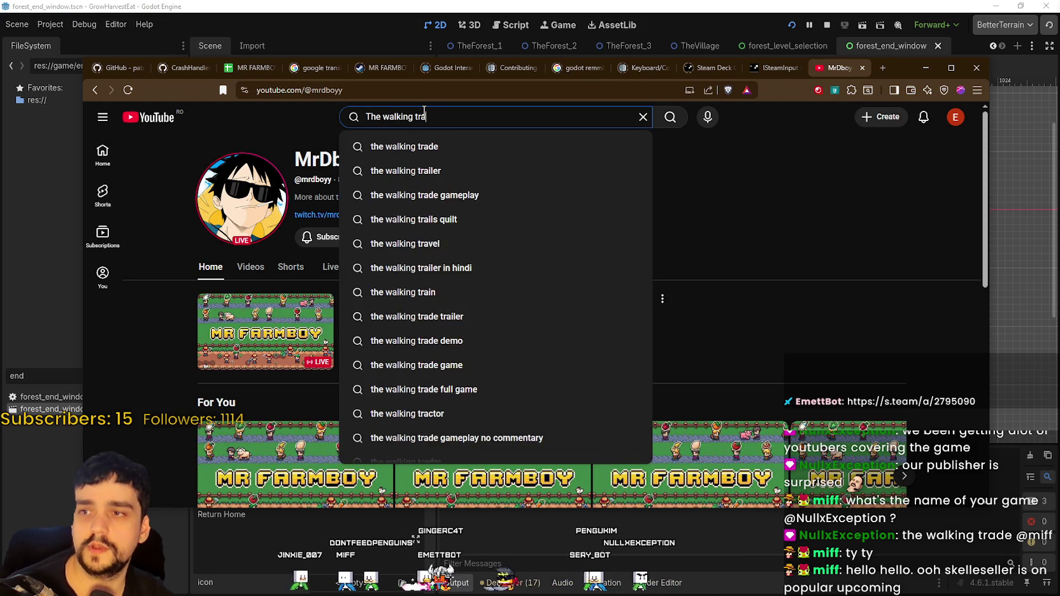
{"action": "key", "text": "Return"}
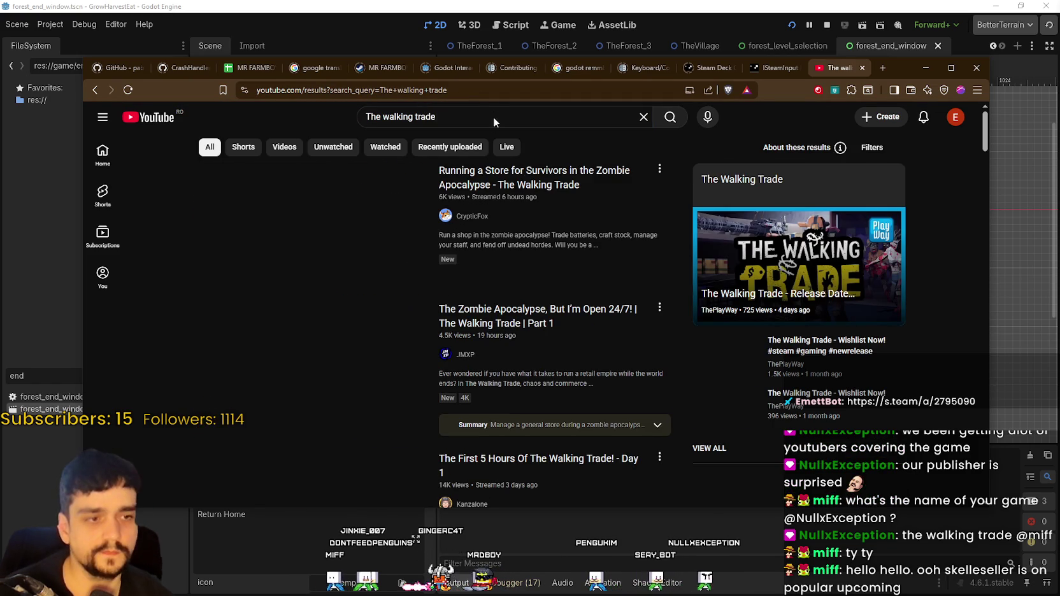
{"action": "mouse_move", "coordinate": [382, 238]}
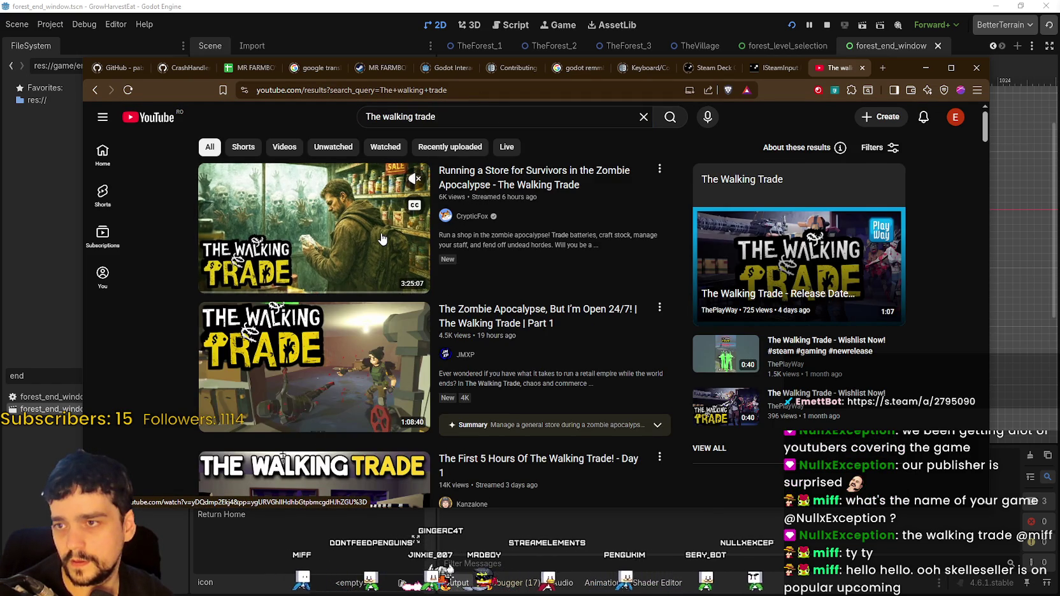
{"action": "left_click", "coordinate": [325, 293]}
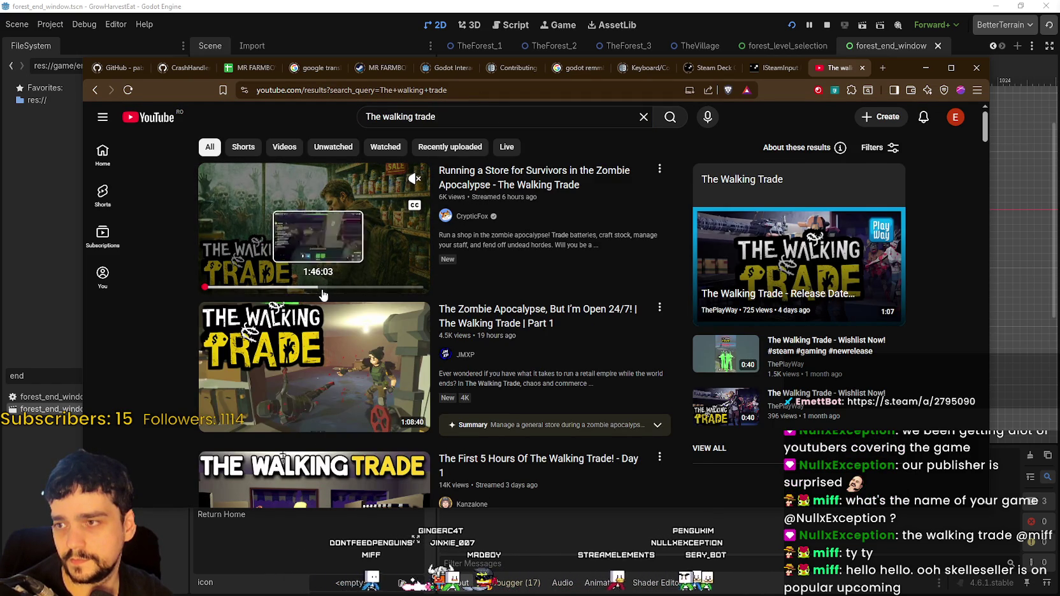
{"action": "right_click", "coordinate": [466, 220]}
{"action": "left_click", "coordinate": [491, 230]}
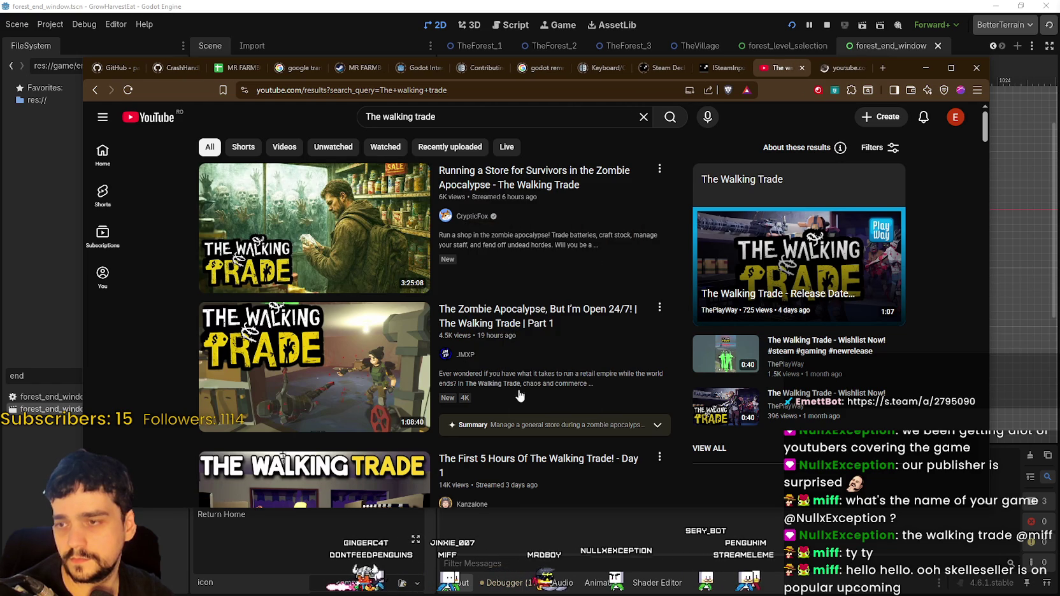
Detach the YouTube channel tab into its own window and browse the channel's uploaded videos
{"action": "mouse_move", "coordinate": [847, 68]}
{"action": "left_mouse_down"}
{"action": "mouse_move", "coordinate": [701, 213]}
{"action": "mouse_move", "coordinate": [332, 249]}
{"action": "mouse_move", "coordinate": [82, 248]}
{"action": "left_mouse_up"}
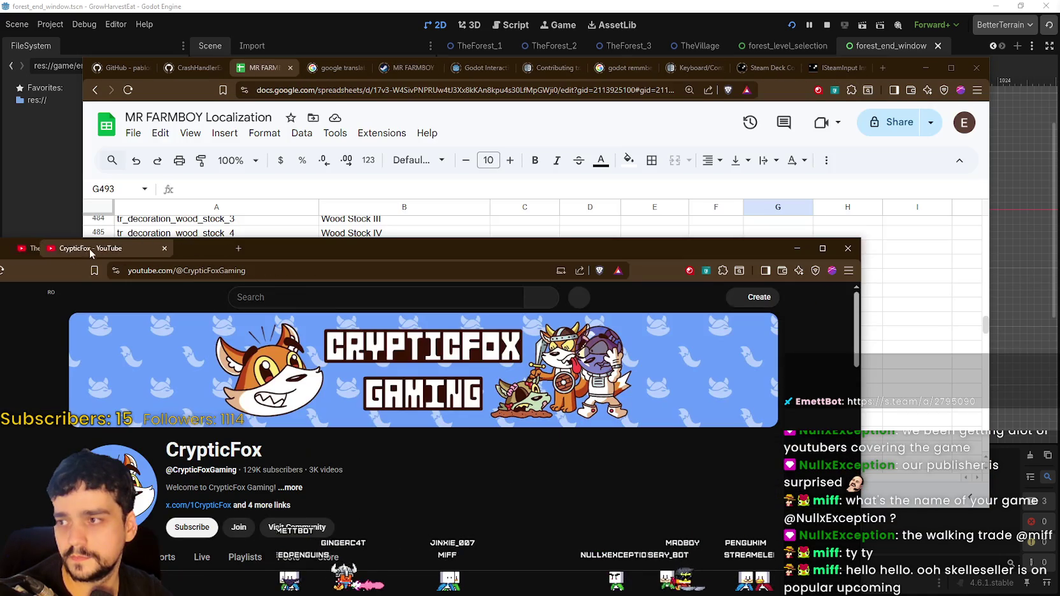
{"action": "mouse_move", "coordinate": [279, 248]}
{"action": "left_mouse_down"}
{"action": "mouse_move", "coordinate": [470, 68]}
{"action": "mouse_move", "coordinate": [402, 103]}
{"action": "left_mouse_up"}
{"action": "left_click", "coordinate": [246, 420]}
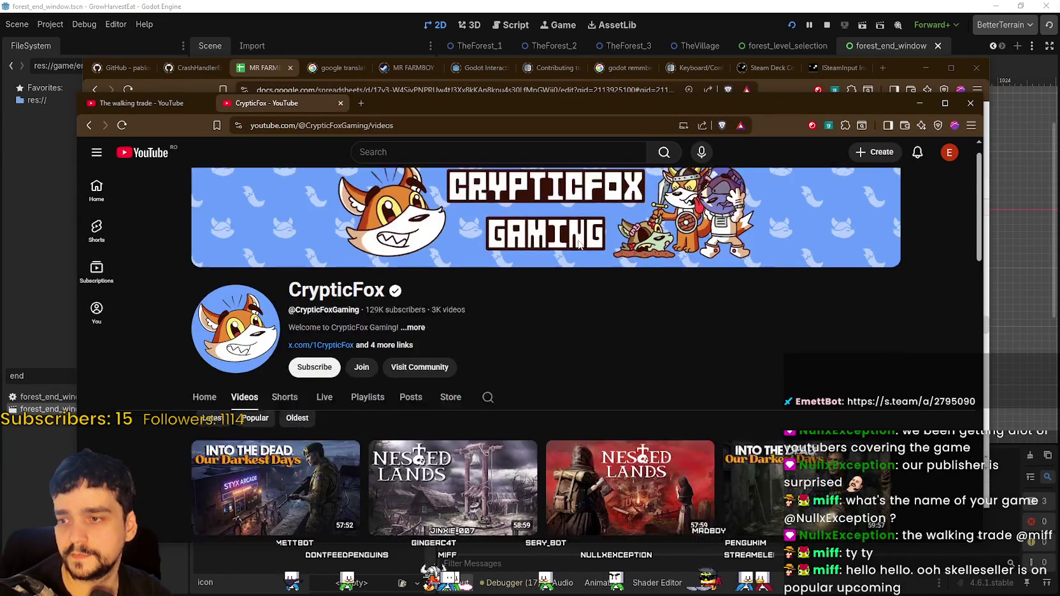
{"action": "scroll", "coordinate": [579, 246], "scroll_direction": "down", "scroll_amount": 5}
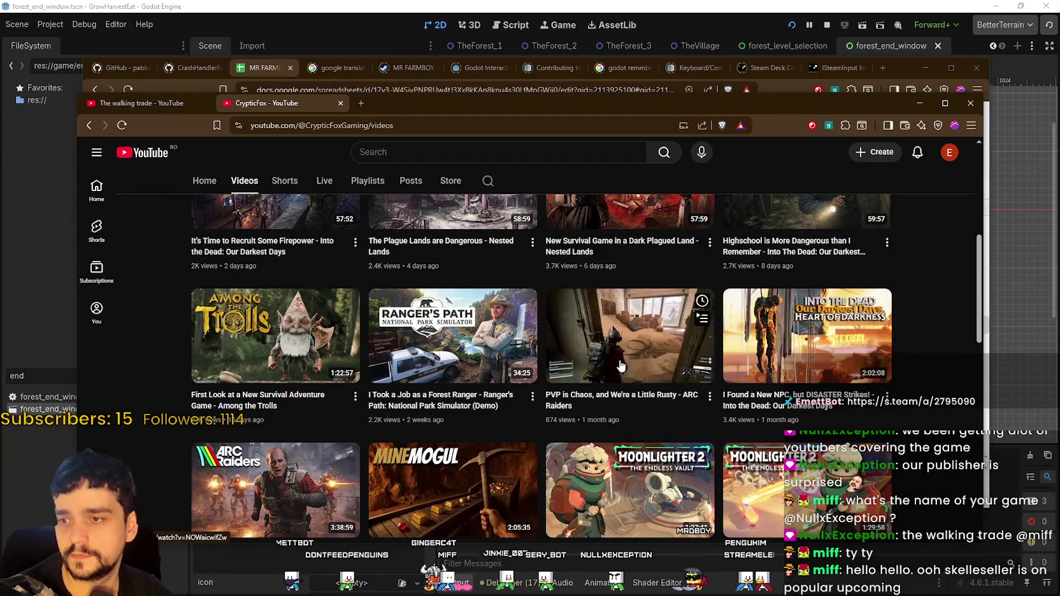
{"action": "scroll", "coordinate": [497, 356], "scroll_direction": "down", "scroll_amount": 3}
{"action": "scroll", "coordinate": [468, 355], "scroll_direction": "down", "scroll_amount": 3}
{"action": "scroll", "coordinate": [764, 284], "scroll_direction": "up", "scroll_amount": 2}
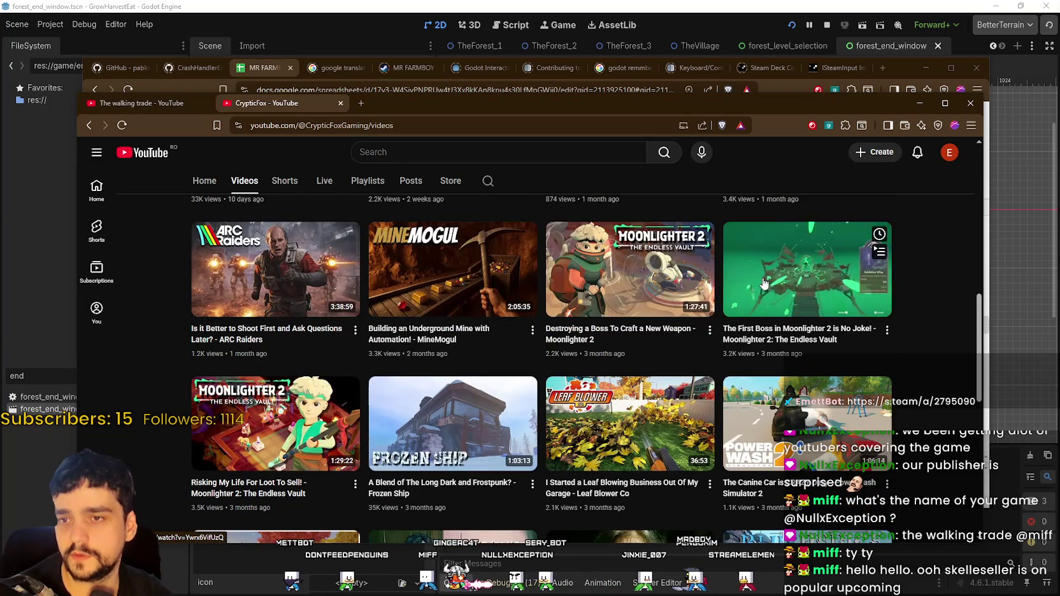
{"action": "mouse_move", "coordinate": [630, 291]}
{"action": "scroll", "coordinate": [605, 319], "scroll_direction": "up", "scroll_amount": 5}
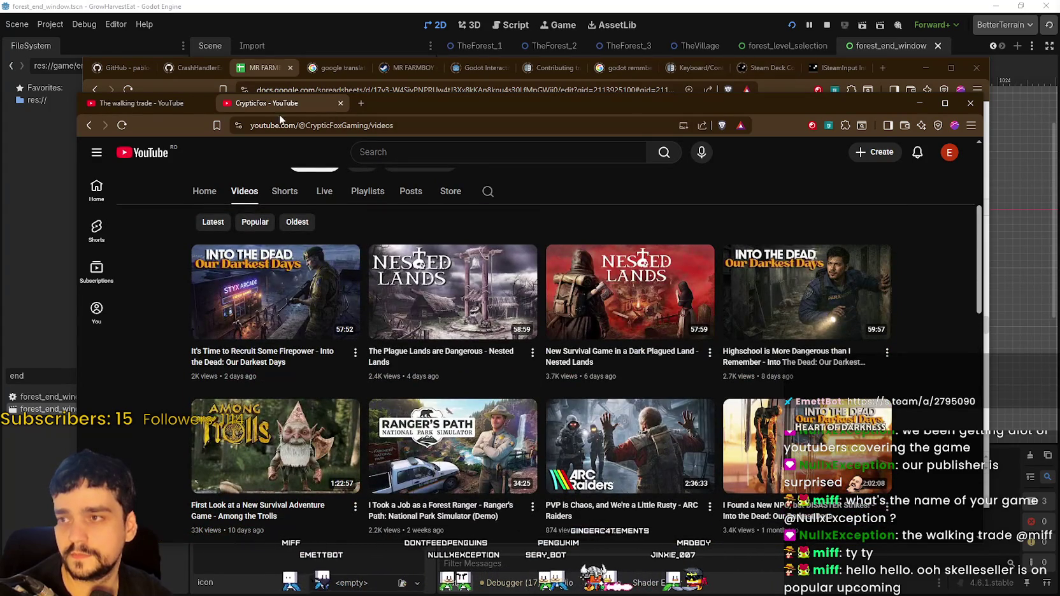
Scroll through the YouTube search results for The walking trade
{"action": "left_click", "coordinate": [155, 104]}
{"action": "scroll", "coordinate": [520, 350], "scroll_direction": "down", "scroll_amount": 4}
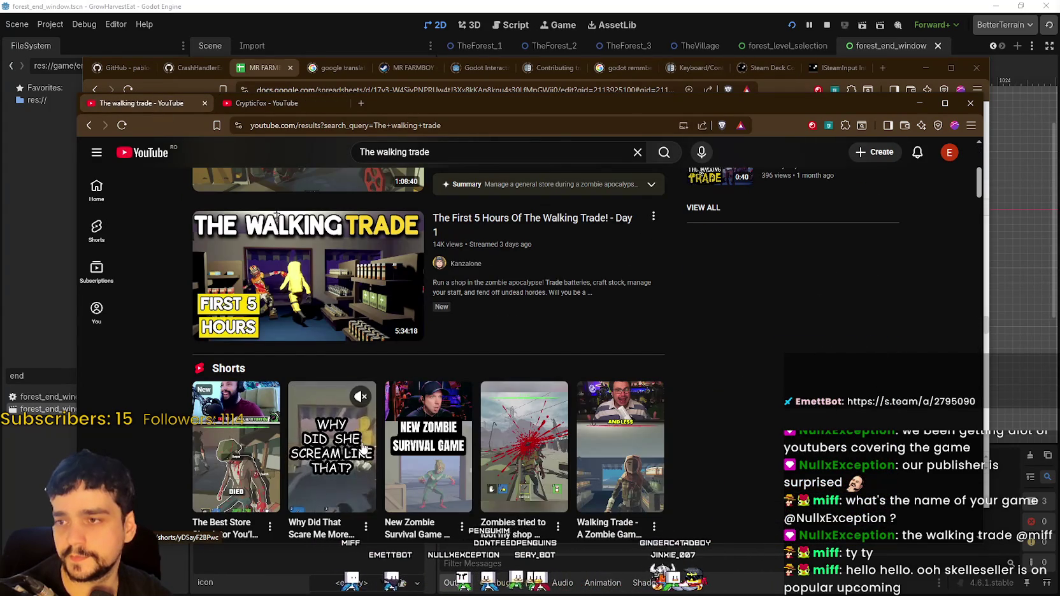
{"action": "scroll", "coordinate": [520, 350], "scroll_direction": "down", "scroll_amount": 8}
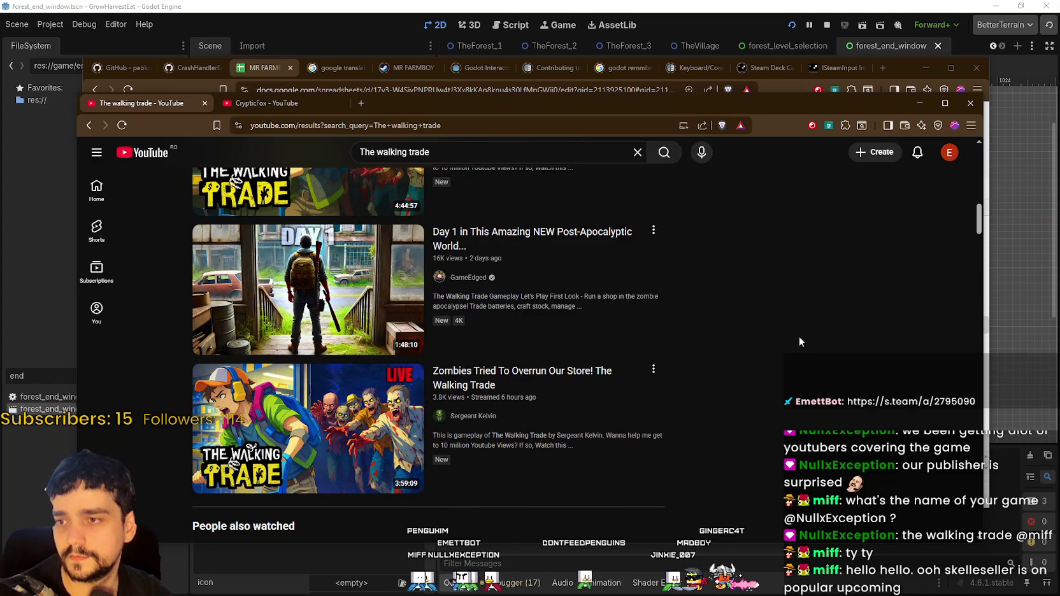
{"action": "mouse_move", "coordinate": [344, 315]}
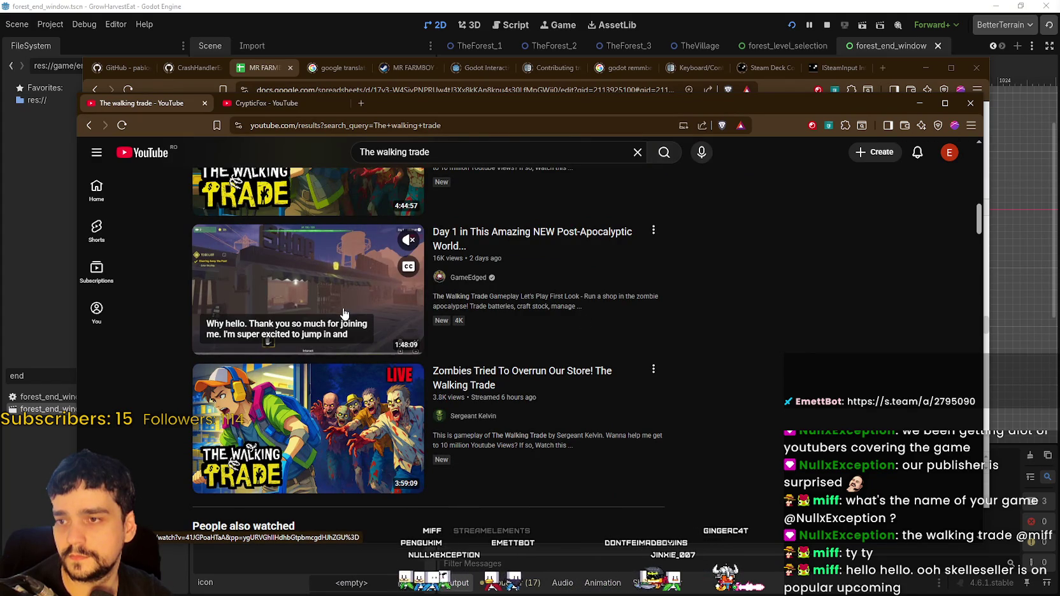
{"action": "scroll", "coordinate": [336, 327], "scroll_direction": "down", "scroll_amount": 5}
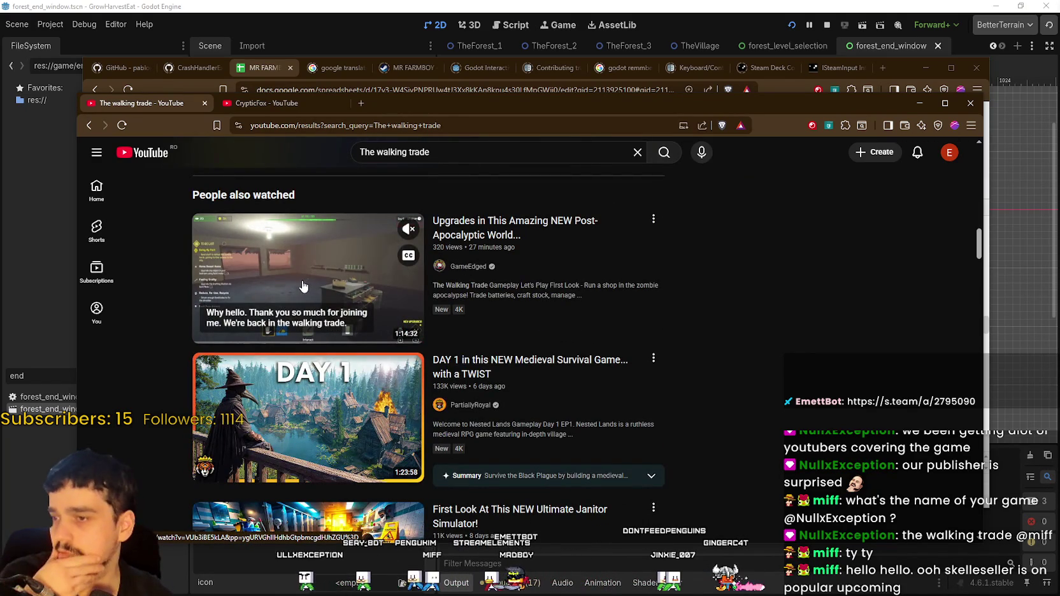
{"action": "mouse_move", "coordinate": [344, 415]}
{"action": "scroll", "coordinate": [343, 412], "scroll_direction": "down", "scroll_amount": 4}
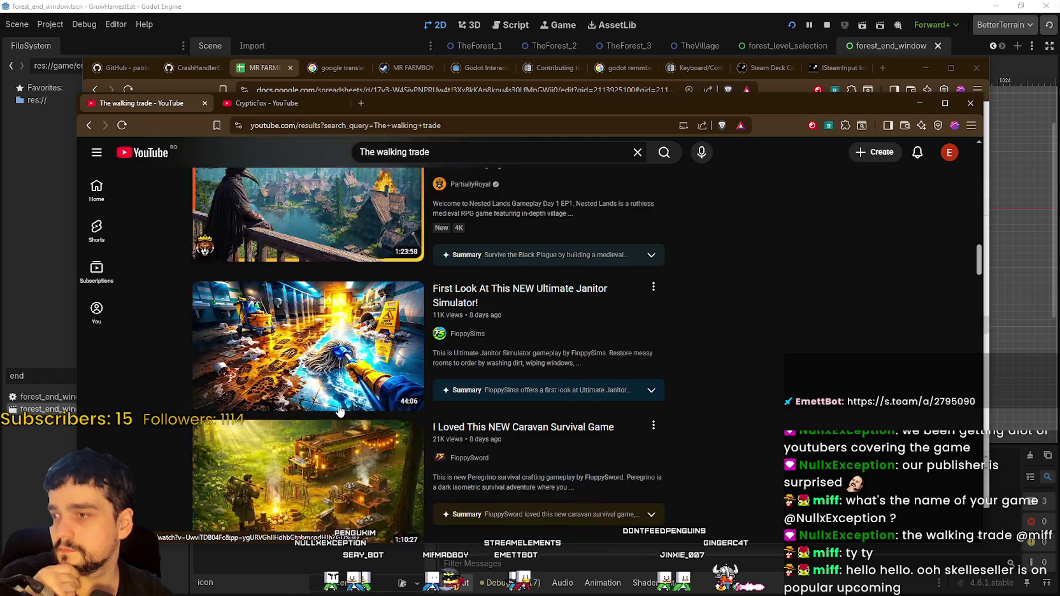
{"action": "scroll", "coordinate": [296, 357], "scroll_direction": "down", "scroll_amount": 3}
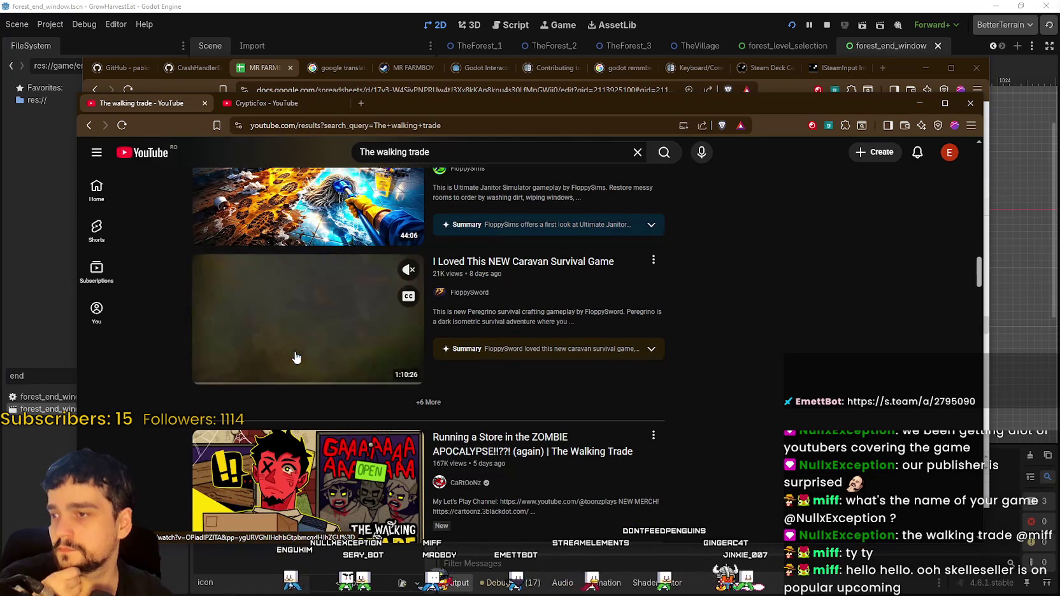
Minimize the YouTube window and select cell C491 in the MR FARMBOY Localization sheet
{"action": "left_click", "coordinate": [918, 104]}
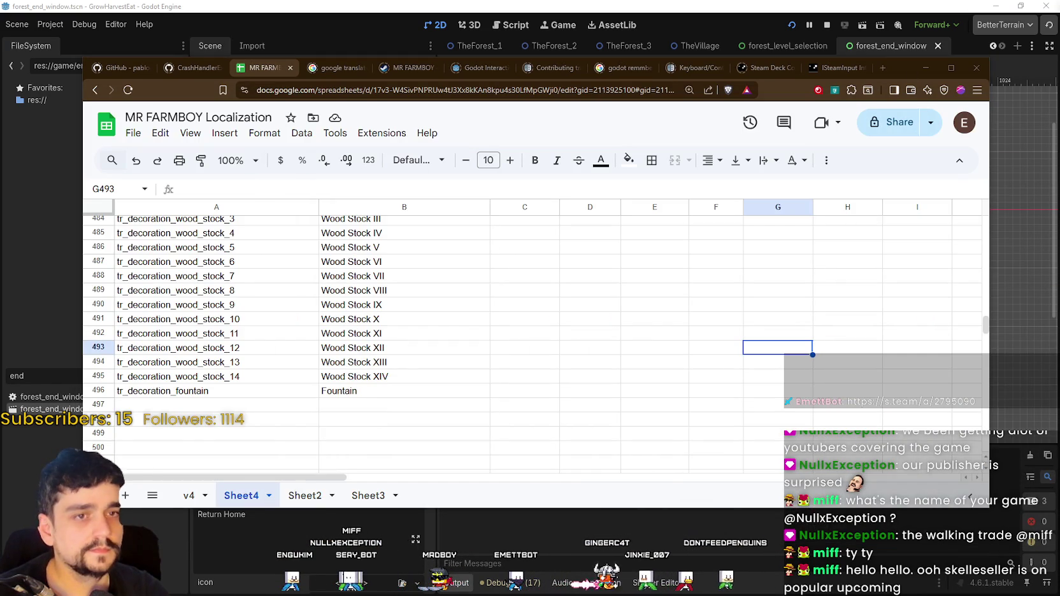
{"action": "left_click", "coordinate": [516, 327]}
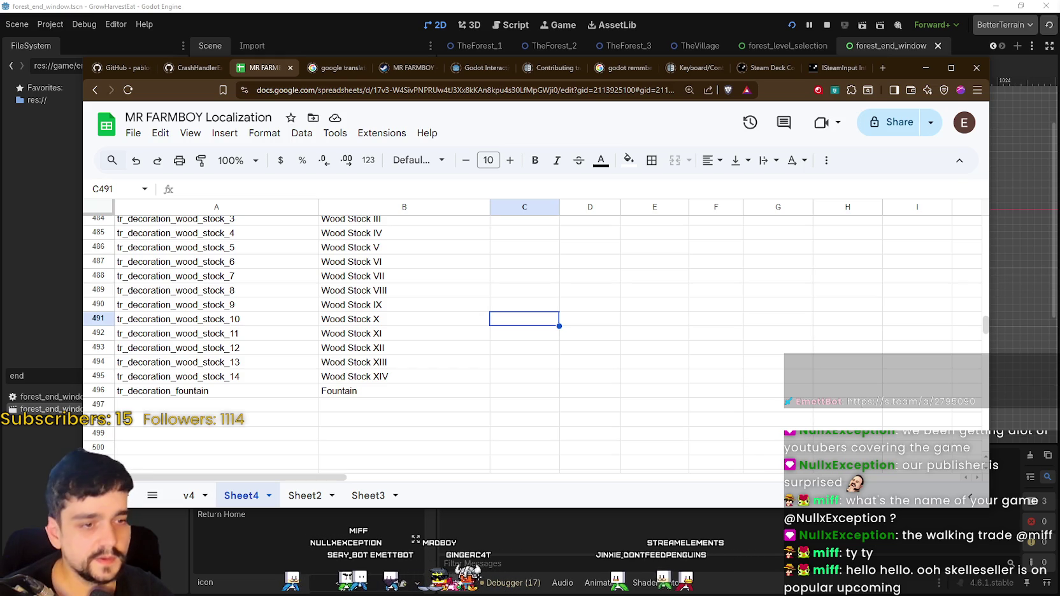
{"action": "scroll", "coordinate": [575, 242], "scroll_direction": "up", "scroll_amount": 5}
Scroll down the Steam store front and show the Popular Upcoming games list
{"action": "scroll", "coordinate": [575, 243], "scroll_direction": "up", "scroll_amount": 3}
{"action": "scroll", "coordinate": [406, 298], "scroll_direction": "down", "scroll_amount": 10}
{"action": "scroll", "coordinate": [406, 298], "scroll_direction": "down", "scroll_amount": 20}
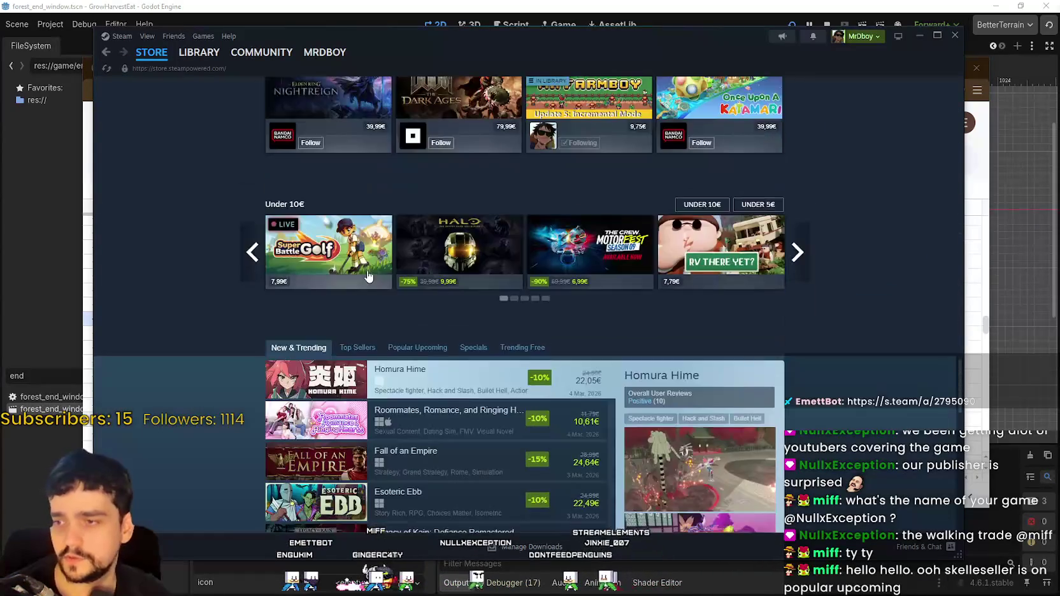
{"action": "scroll", "coordinate": [368, 272], "scroll_direction": "down", "scroll_amount": 4}
{"action": "left_click", "coordinate": [421, 125]}
{"action": "scroll", "coordinate": [493, 397], "scroll_direction": "down", "scroll_amount": 1}
{"action": "scroll", "coordinate": [460, 372], "scroll_direction": "down", "scroll_amount": 1}
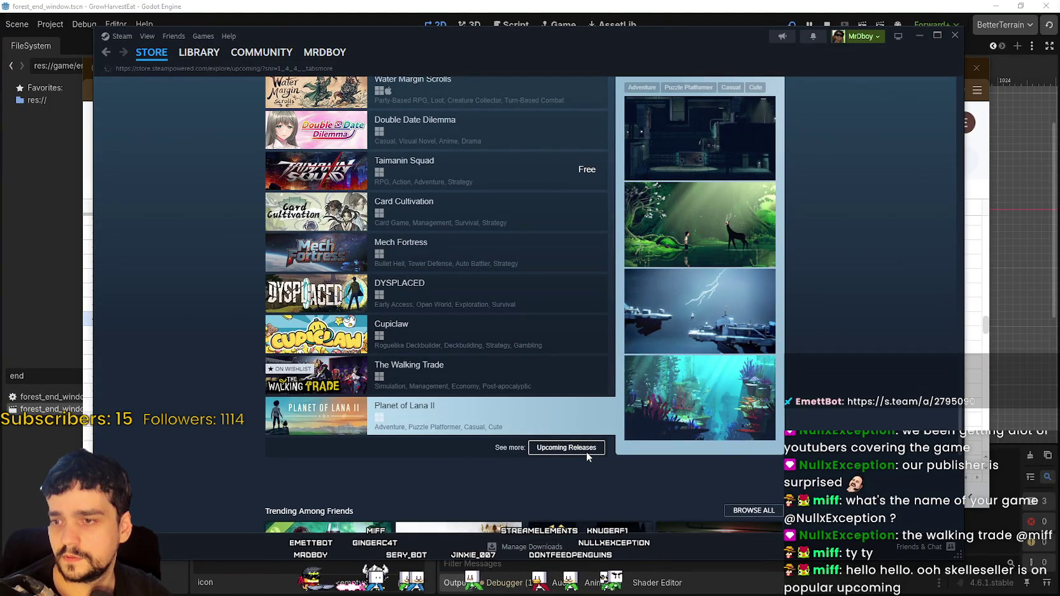
Open the full upcoming releases page, glance at All Upcoming, then return to Popular Upcoming
{"action": "left_click", "coordinate": [586, 449]}
{"action": "scroll", "coordinate": [427, 353], "scroll_direction": "down", "scroll_amount": 10}
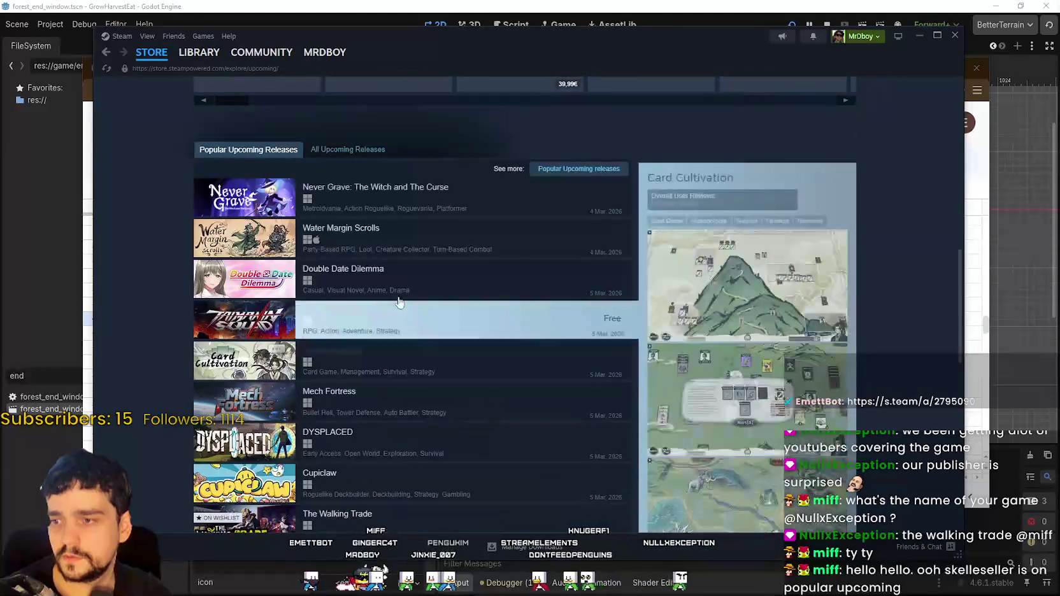
{"action": "left_click", "coordinate": [349, 149]}
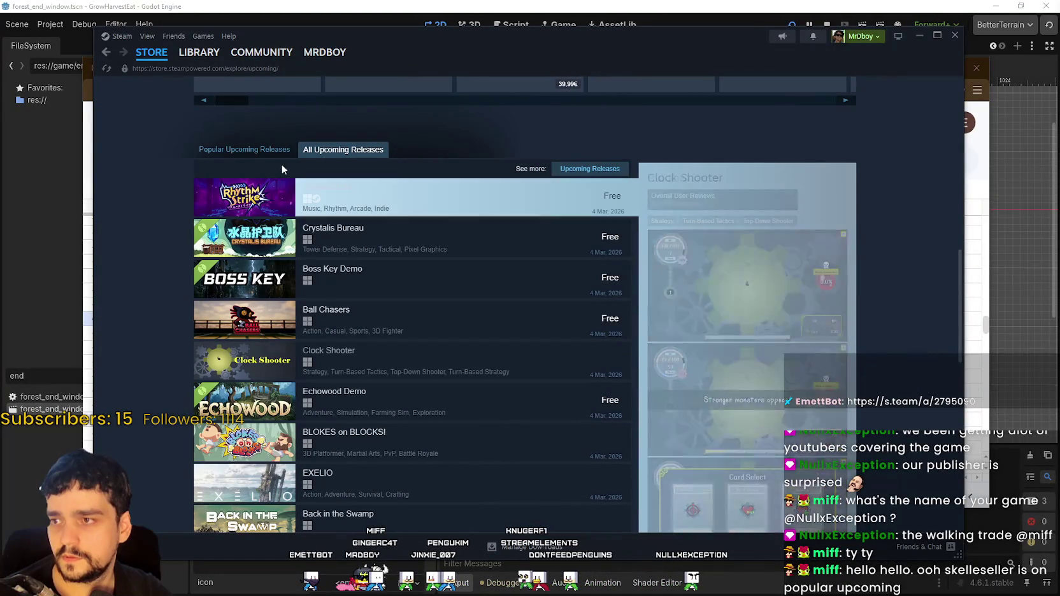
{"action": "scroll", "coordinate": [463, 435], "scroll_direction": "down", "scroll_amount": 5}
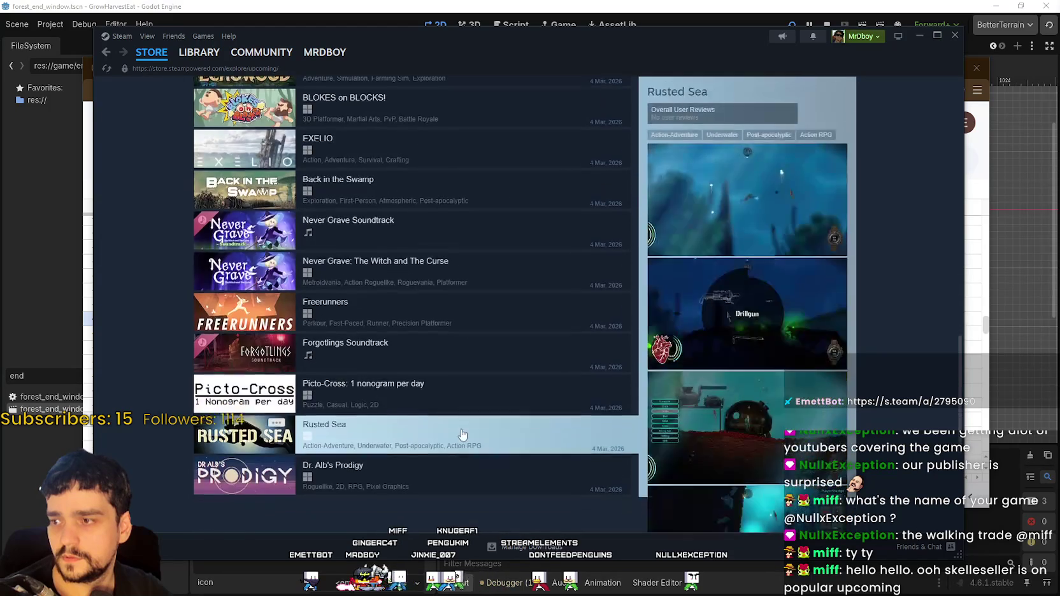
{"action": "scroll", "coordinate": [382, 319], "scroll_direction": "up", "scroll_amount": 6}
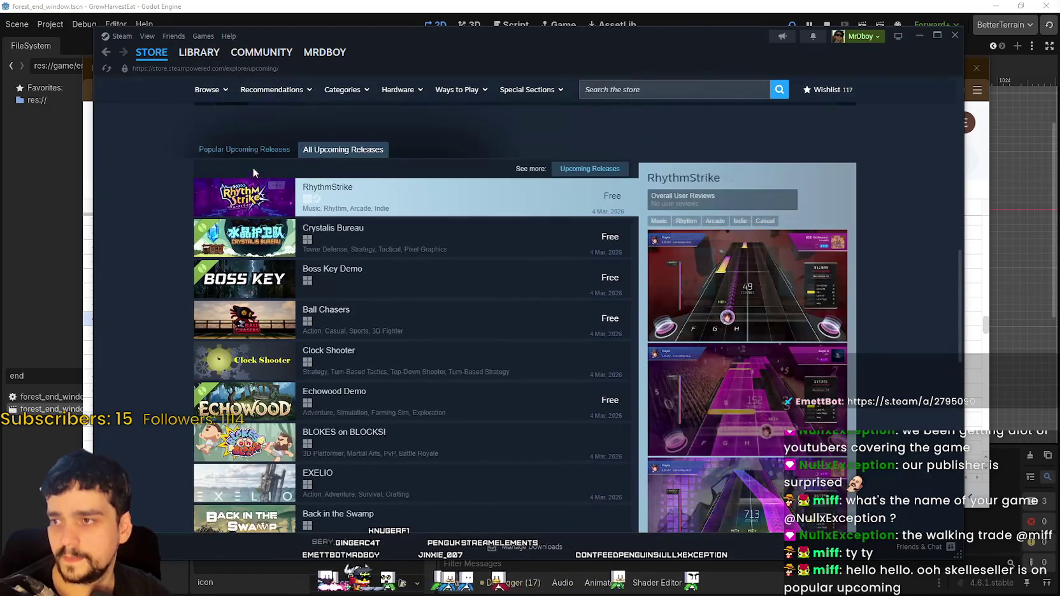
{"action": "left_click", "coordinate": [249, 149]}
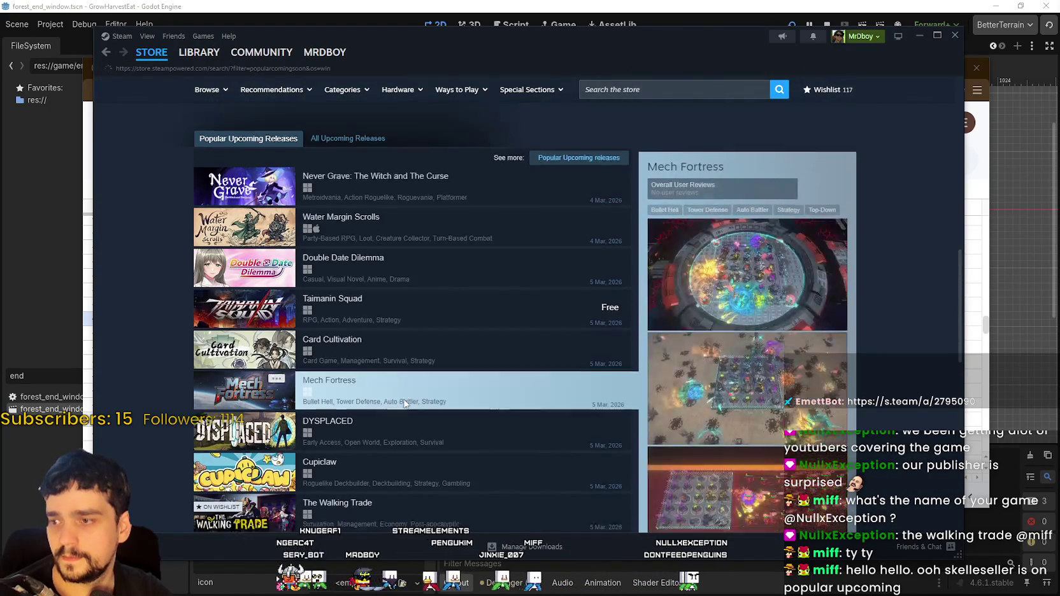
Scroll through the Popular Upcoming results and back up to the page header
{"action": "scroll", "coordinate": [402, 401], "scroll_direction": "down", "scroll_amount": 12}
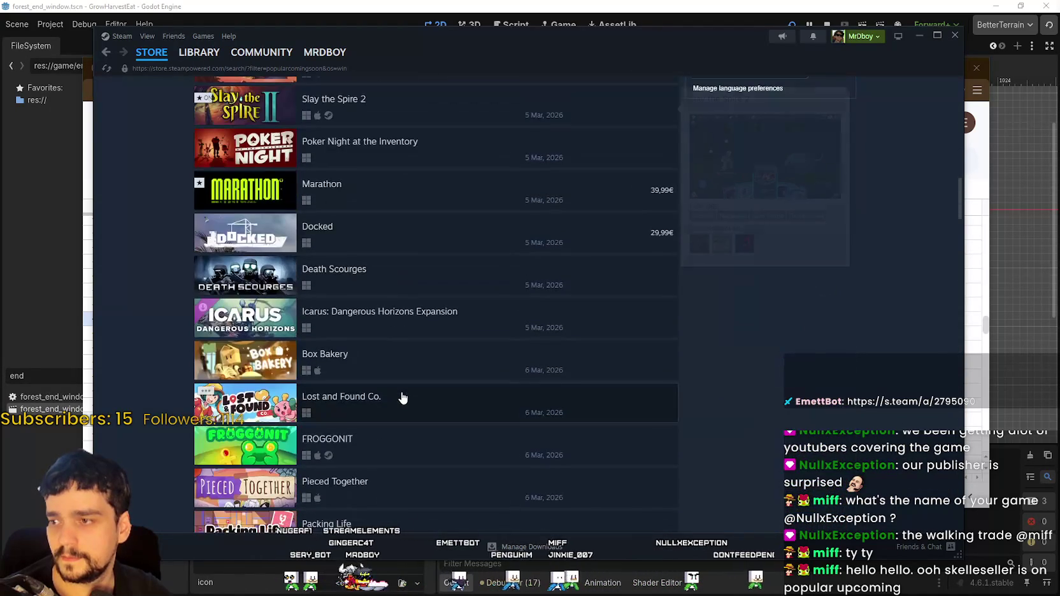
{"action": "scroll", "coordinate": [403, 398], "scroll_direction": "down", "scroll_amount": 3}
{"action": "scroll", "coordinate": [780, 348], "scroll_direction": "down", "scroll_amount": 4}
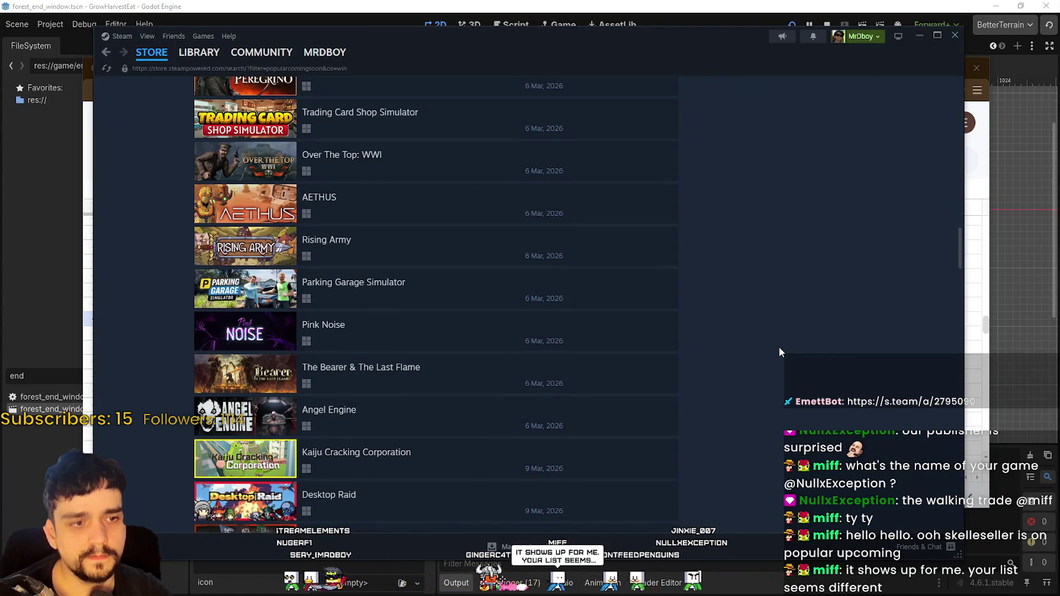
{"action": "scroll", "coordinate": [779, 348], "scroll_direction": "down", "scroll_amount": 10}
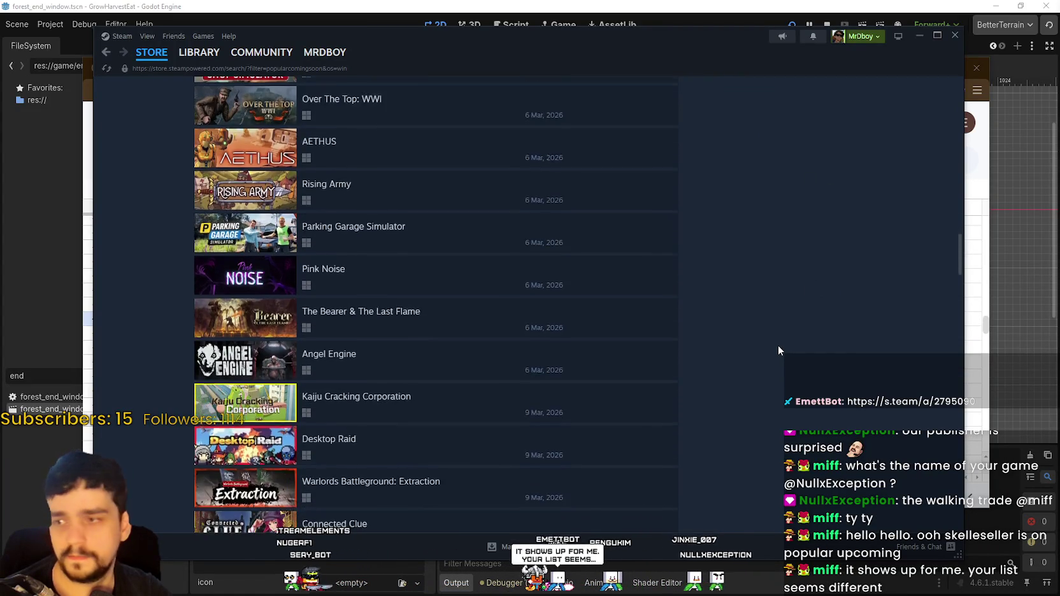
{"action": "scroll", "coordinate": [776, 350], "scroll_direction": "down", "scroll_amount": 11}
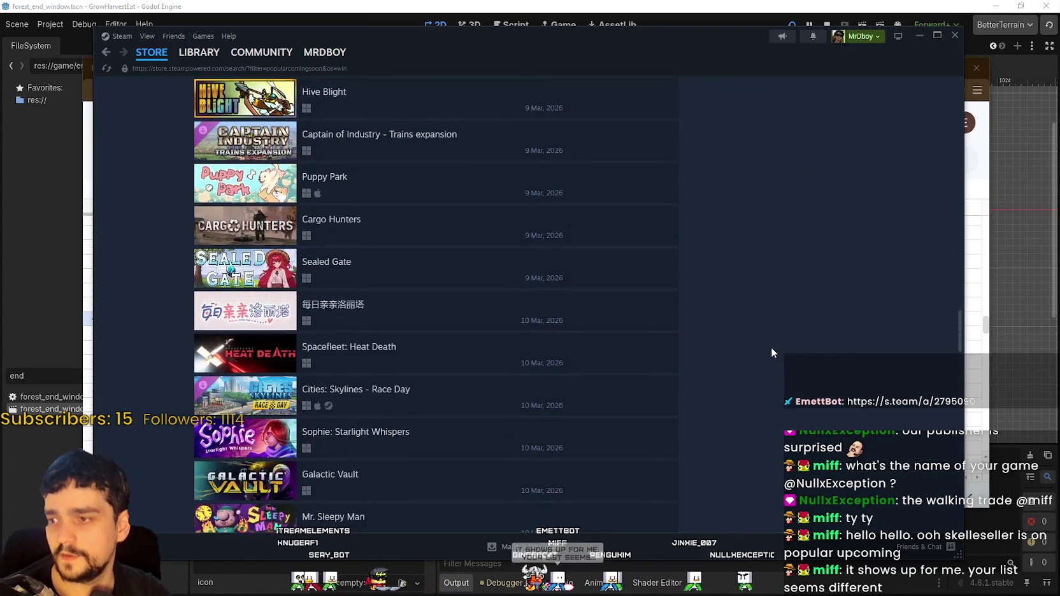
{"action": "scroll", "coordinate": [768, 349], "scroll_direction": "down", "scroll_amount": 16}
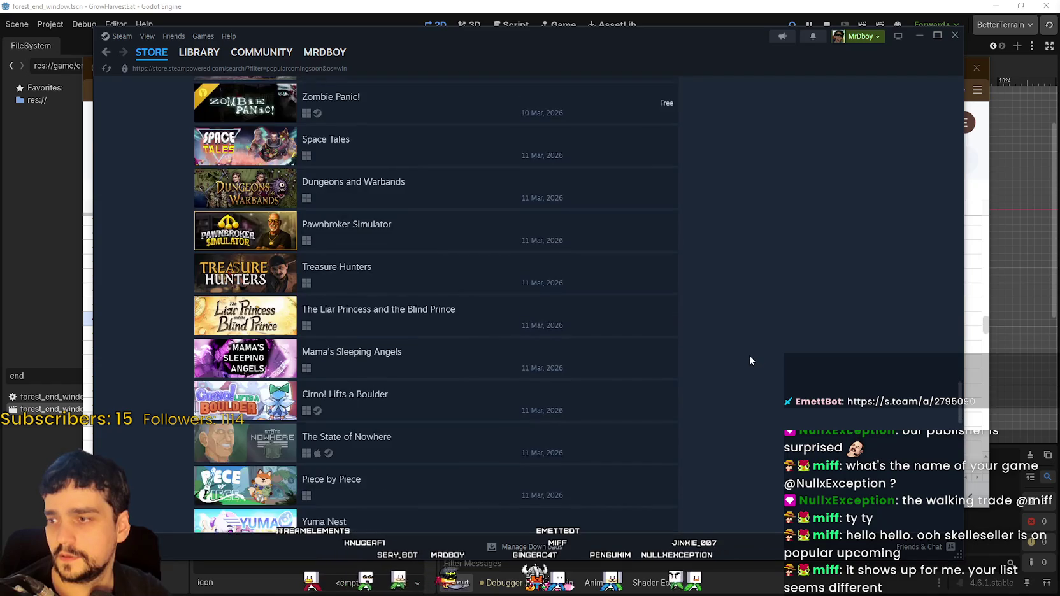
{"action": "scroll", "coordinate": [630, 322], "scroll_direction": "down", "scroll_amount": 5}
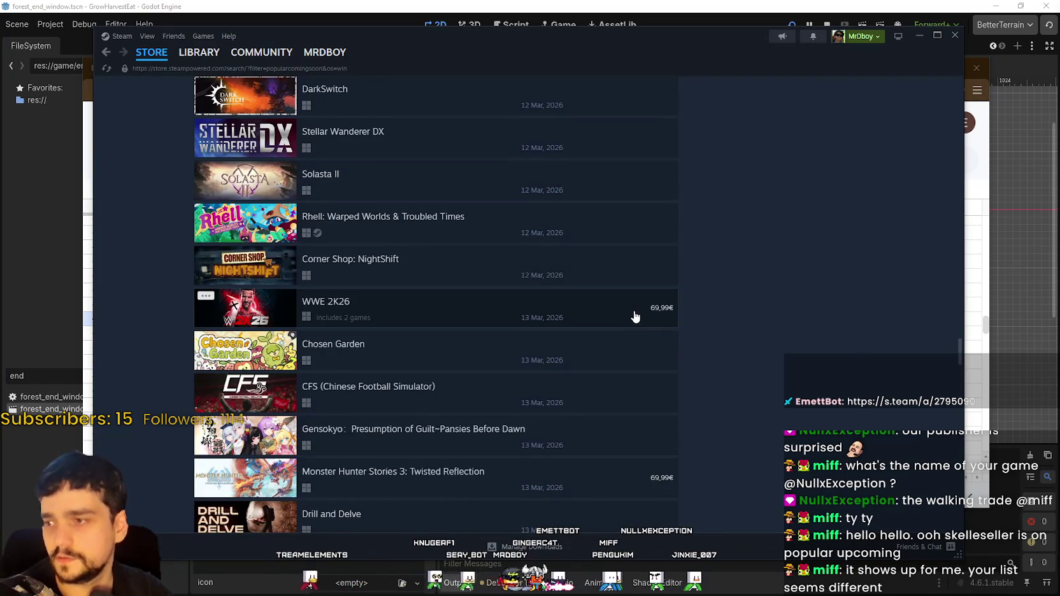
{"action": "scroll", "coordinate": [866, 363], "scroll_direction": "down", "scroll_amount": 7}
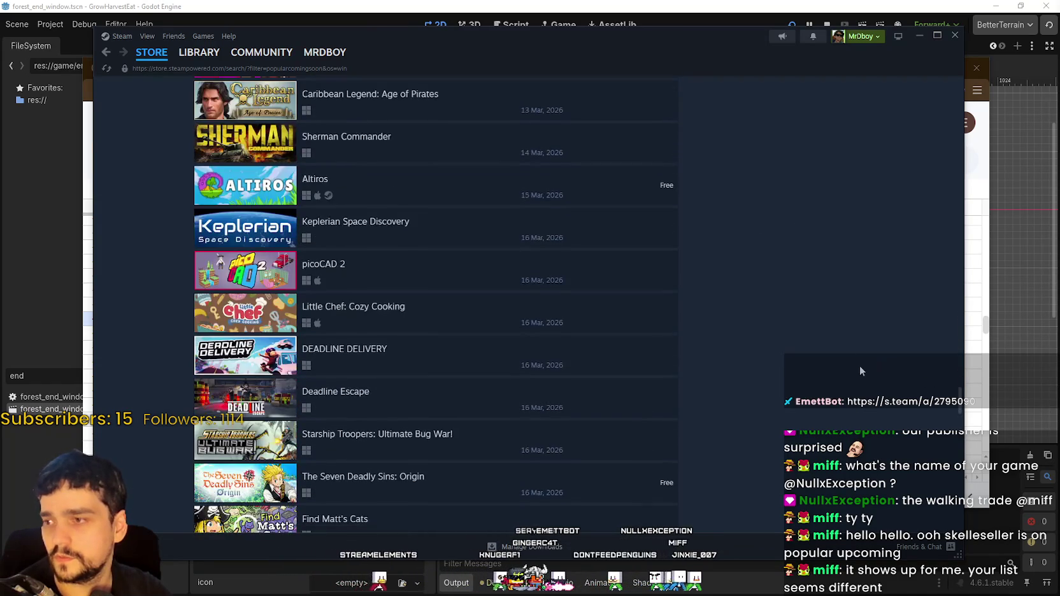
{"action": "scroll", "coordinate": [845, 361], "scroll_direction": "down", "scroll_amount": 5}
{"action": "scroll", "coordinate": [828, 355], "scroll_direction": "down", "scroll_amount": 13}
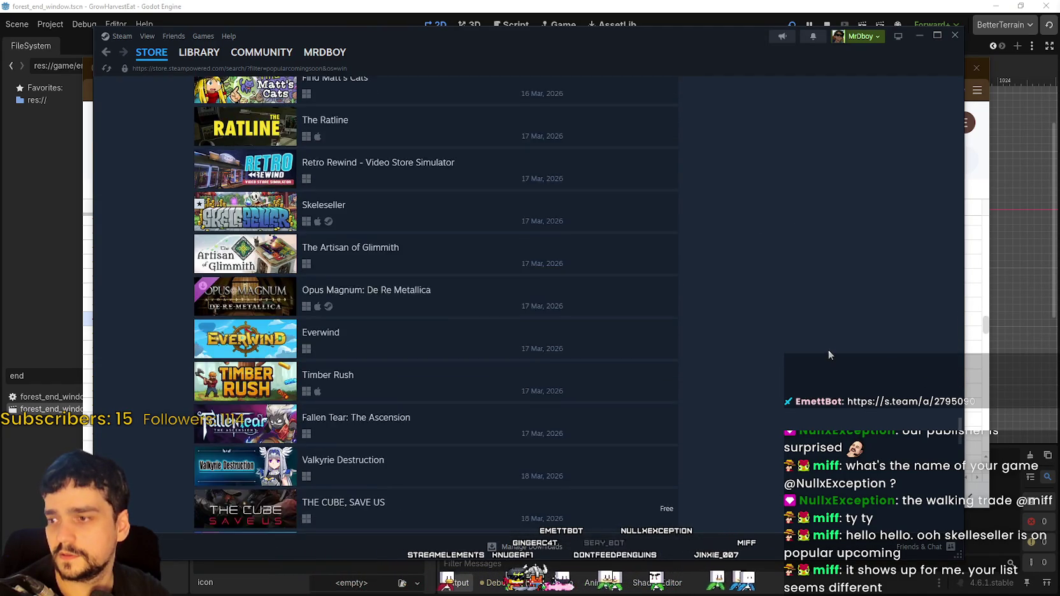
{"action": "scroll", "coordinate": [822, 342], "scroll_direction": "down", "scroll_amount": 5}
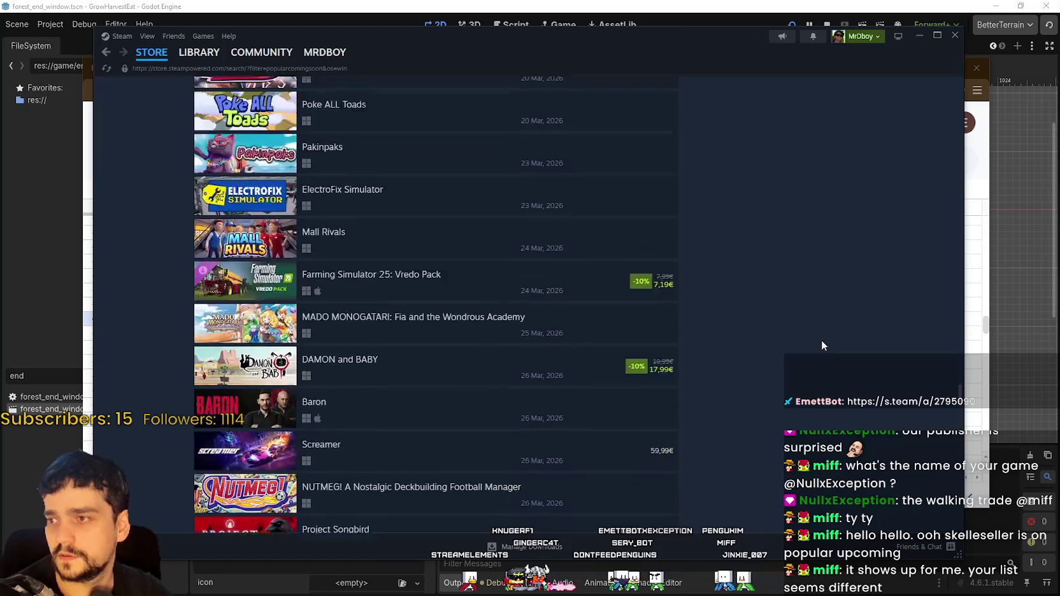
{"action": "scroll", "coordinate": [822, 340], "scroll_direction": "up", "scroll_amount": 5}
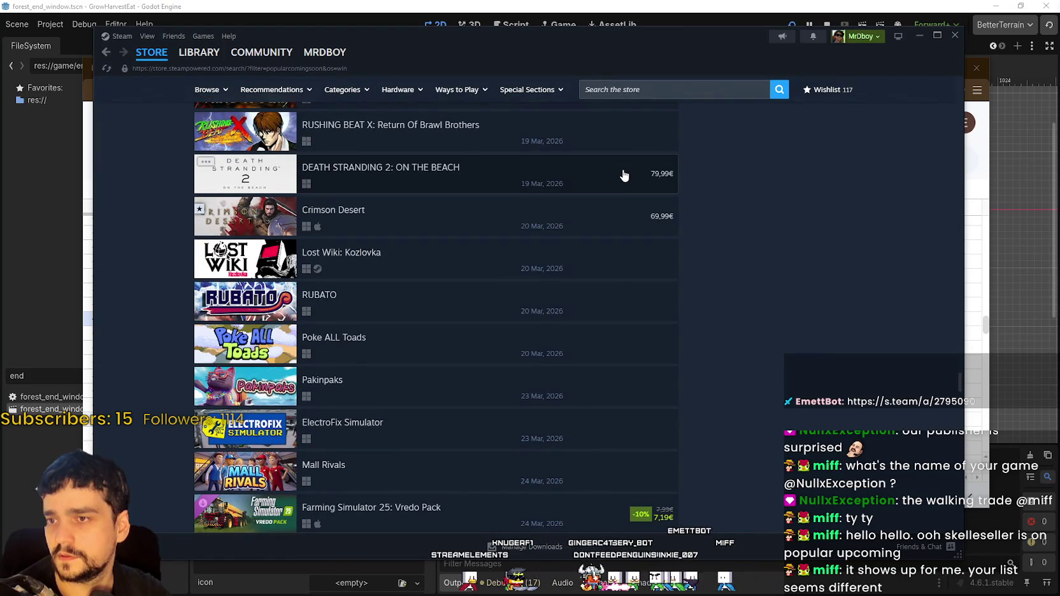
{"action": "mouse_move", "coordinate": [622, 176]}
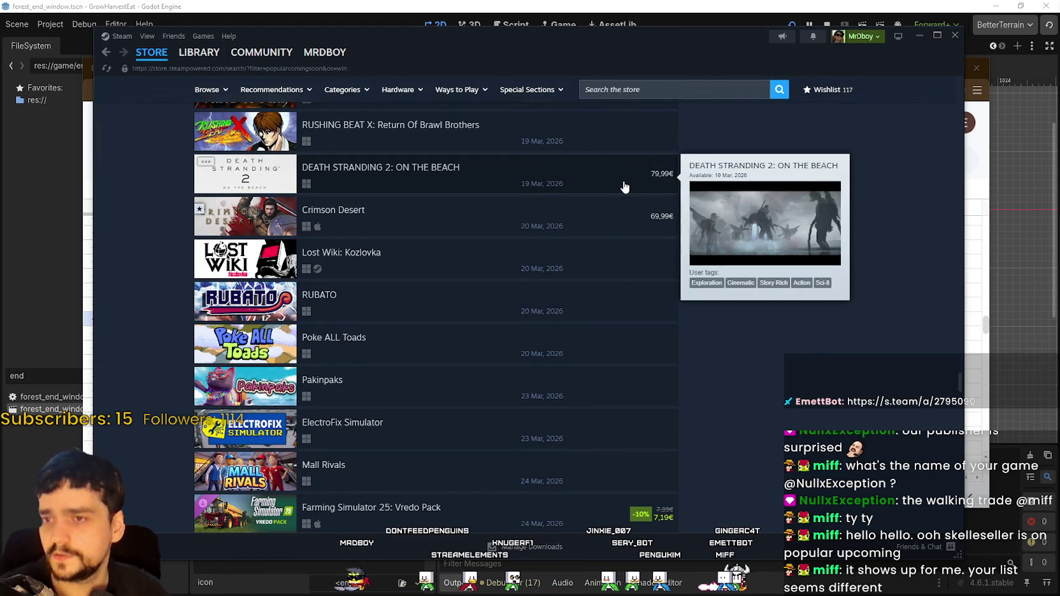
{"action": "scroll", "coordinate": [580, 376], "scroll_direction": "down", "scroll_amount": 20}
{"action": "scroll", "coordinate": [566, 354], "scroll_direction": "down", "scroll_amount": 4}
{"action": "scroll", "coordinate": [962, 458], "scroll_direction": "up", "scroll_amount": 20}
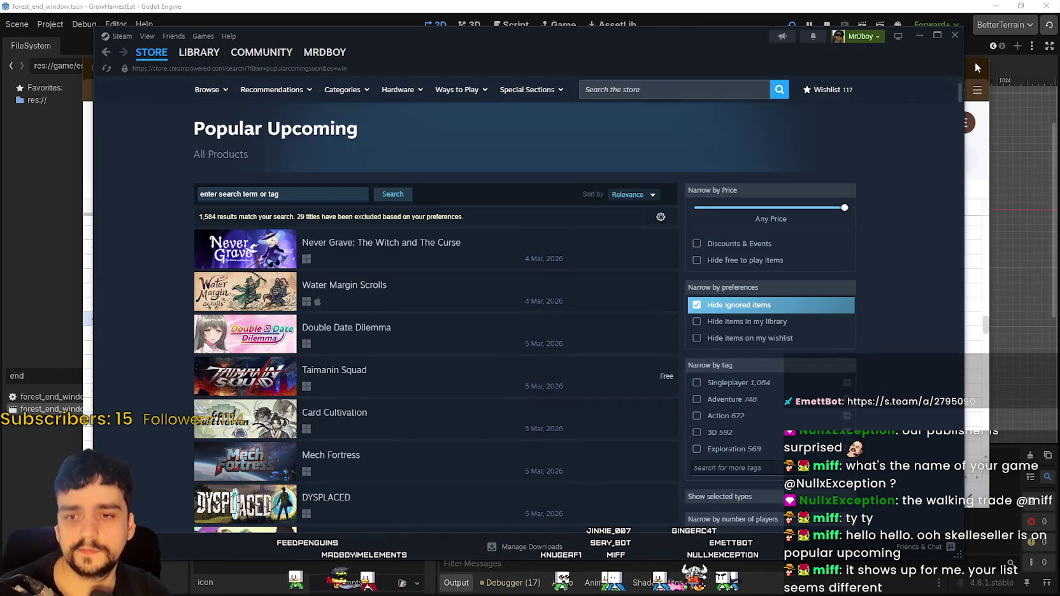
{"action": "left_click", "coordinate": [723, 89]}
Search the store for 'Skelesell', open the Skeleseller page and view its second screenshot
{"action": "type", "text": "Skeles"}
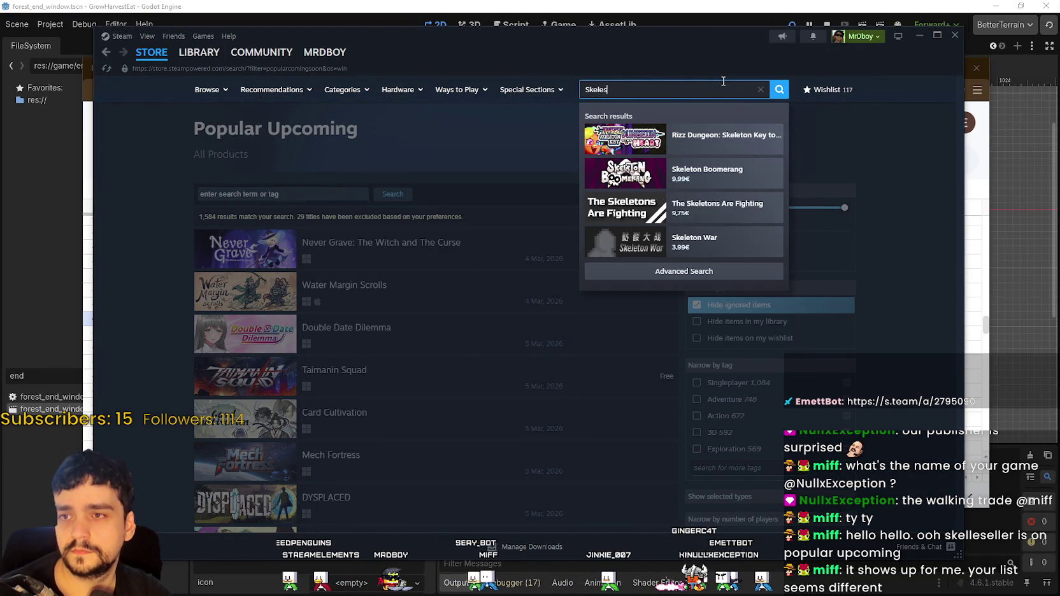
{"action": "type", "text": "ell"}
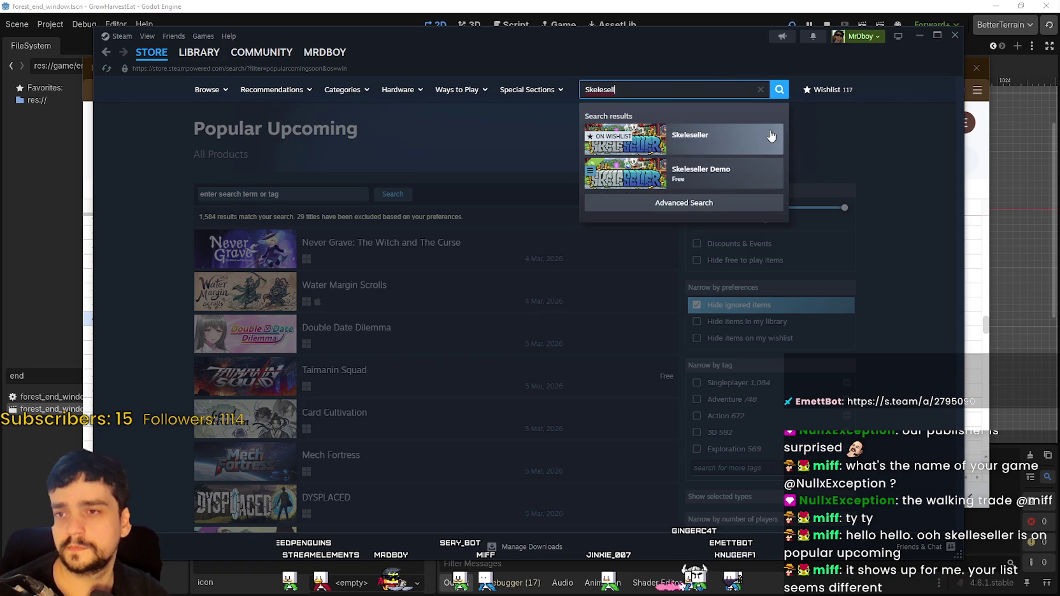
{"action": "left_click", "coordinate": [753, 151]}
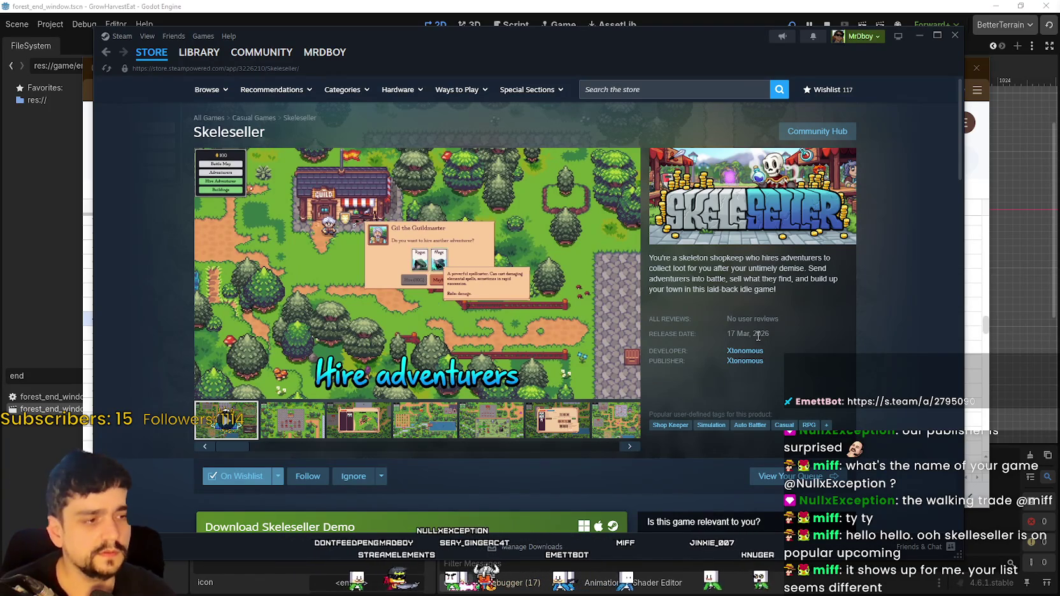
{"action": "left_click", "coordinate": [319, 415]}
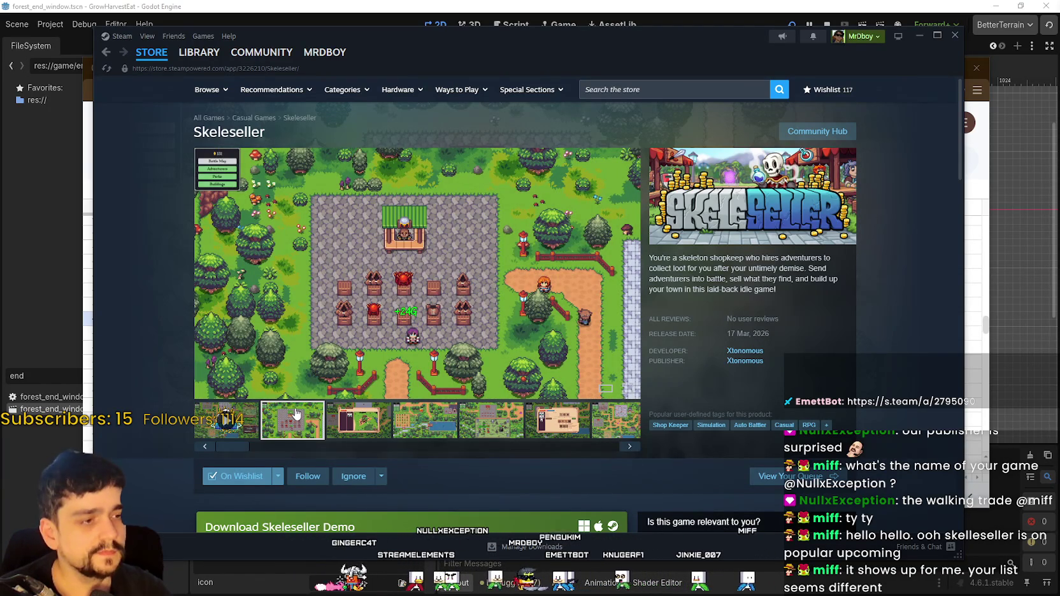
Scroll through Skeleseller's release date and details, then return to the store front
{"action": "scroll", "coordinate": [312, 382], "scroll_direction": "down", "scroll_amount": 3}
{"action": "scroll", "coordinate": [503, 415], "scroll_direction": "down", "scroll_amount": 6}
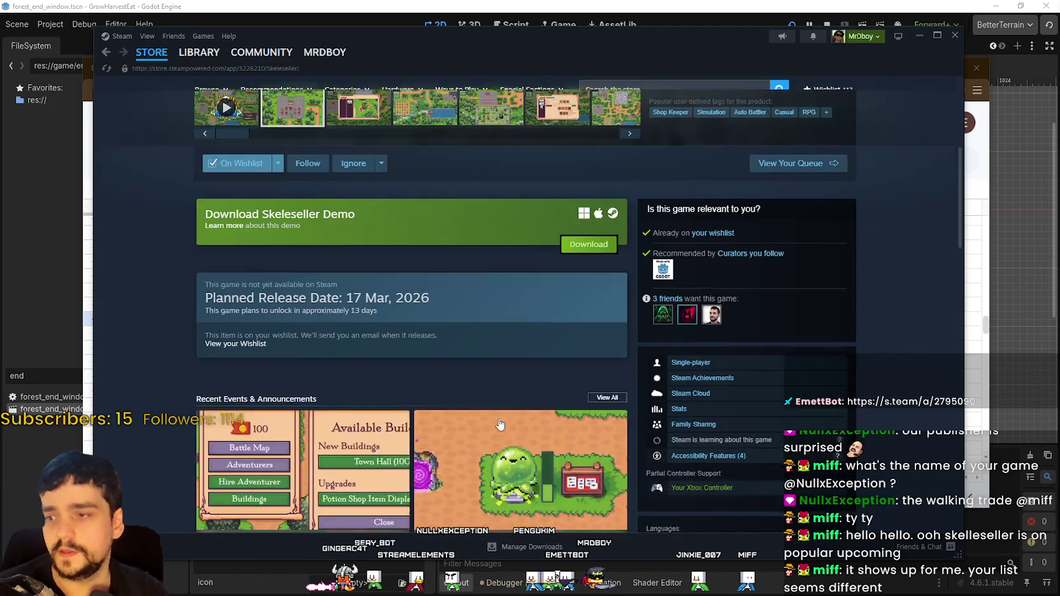
{"action": "scroll", "coordinate": [125, 385], "scroll_direction": "down", "scroll_amount": 3}
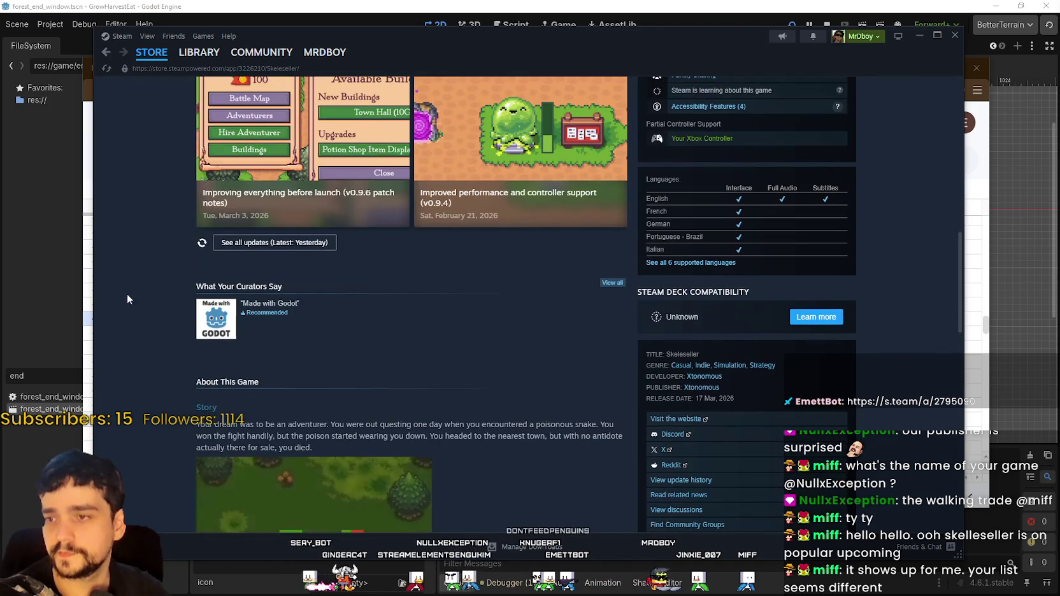
{"action": "mouse_move", "coordinate": [141, 56]}
{"action": "scroll", "coordinate": [351, 405], "scroll_direction": "up", "scroll_amount": 7}
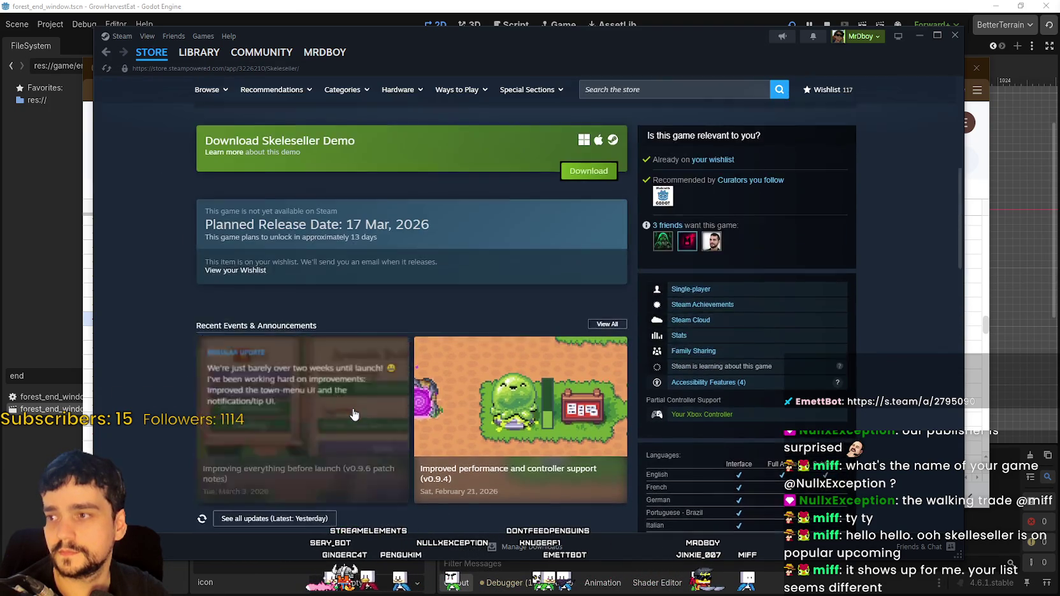
{"action": "scroll", "coordinate": [348, 399], "scroll_direction": "down", "scroll_amount": 5}
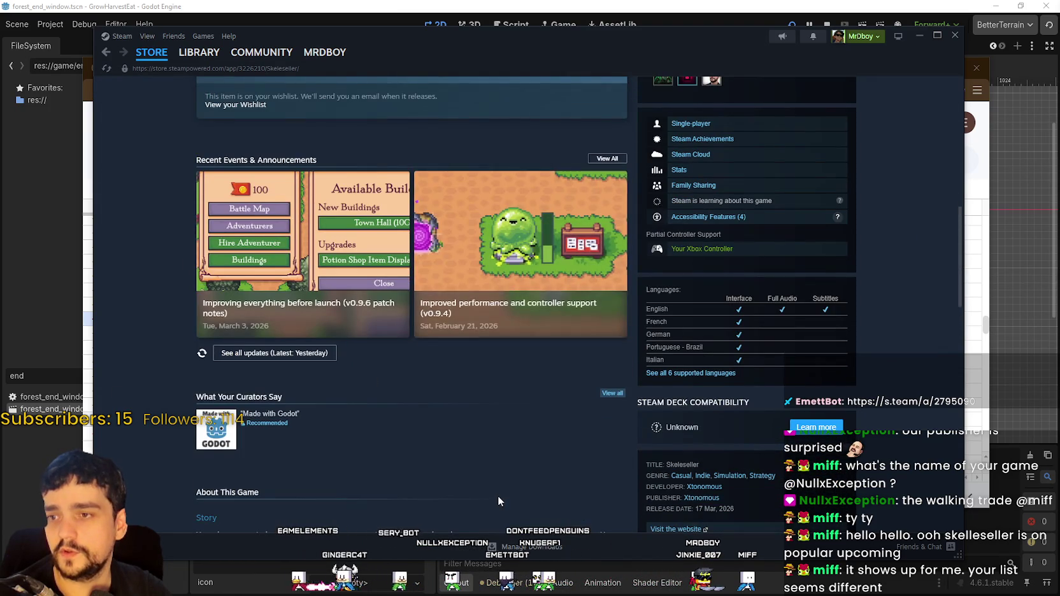
{"action": "scroll", "coordinate": [497, 494], "scroll_direction": "up", "scroll_amount": 5}
{"action": "scroll", "coordinate": [461, 419], "scroll_direction": "down", "scroll_amount": 3}
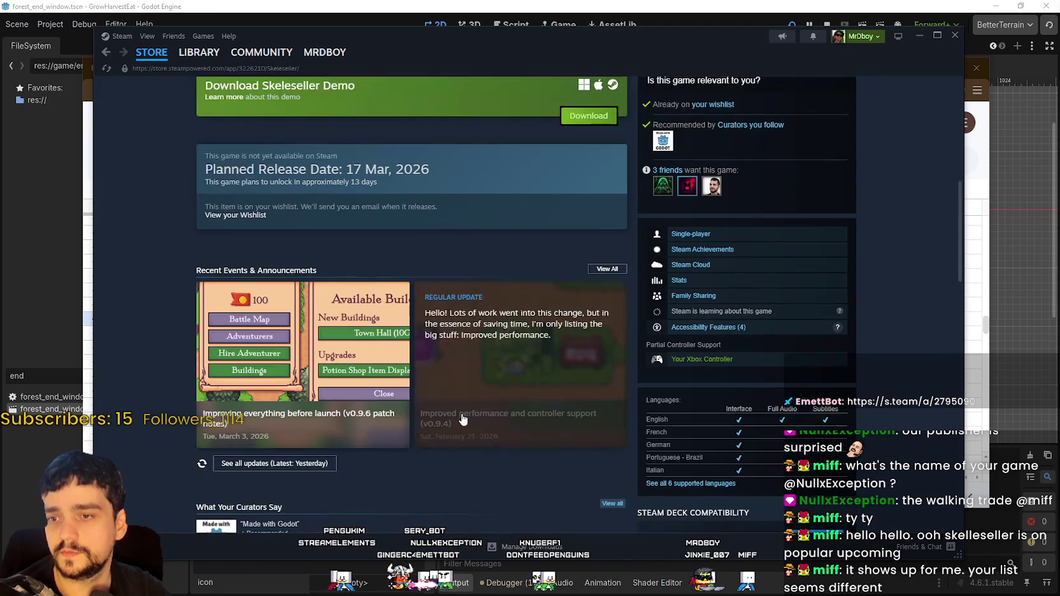
{"action": "scroll", "coordinate": [579, 489], "scroll_direction": "down", "scroll_amount": 1}
{"action": "scroll", "coordinate": [576, 482], "scroll_direction": "down", "scroll_amount": 4}
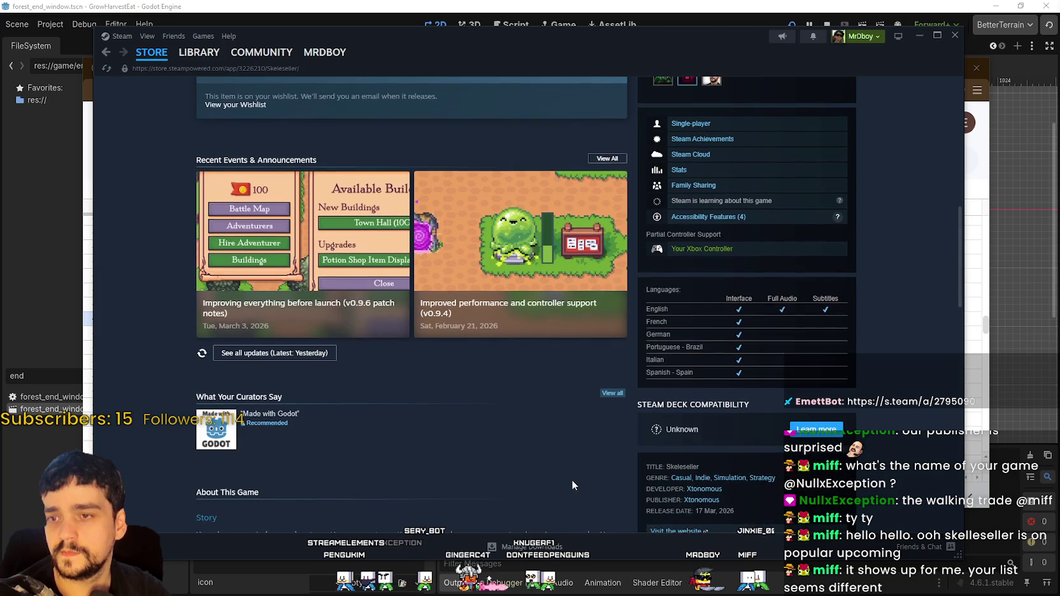
{"action": "scroll", "coordinate": [571, 479], "scroll_direction": "up", "scroll_amount": 10}
{"action": "scroll", "coordinate": [569, 476], "scroll_direction": "up", "scroll_amount": 1}
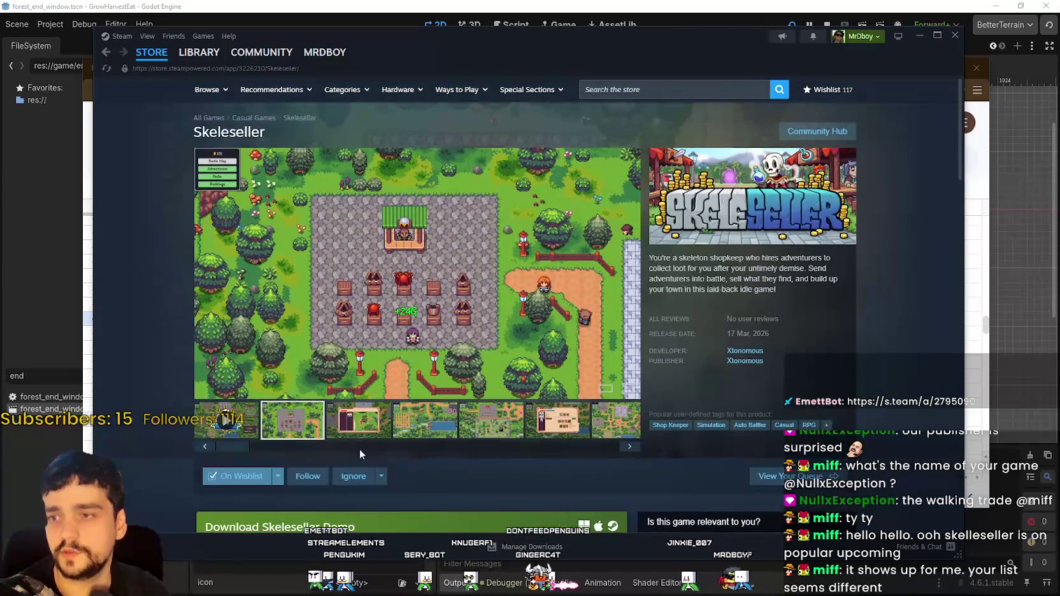
{"action": "left_click", "coordinate": [140, 63]}
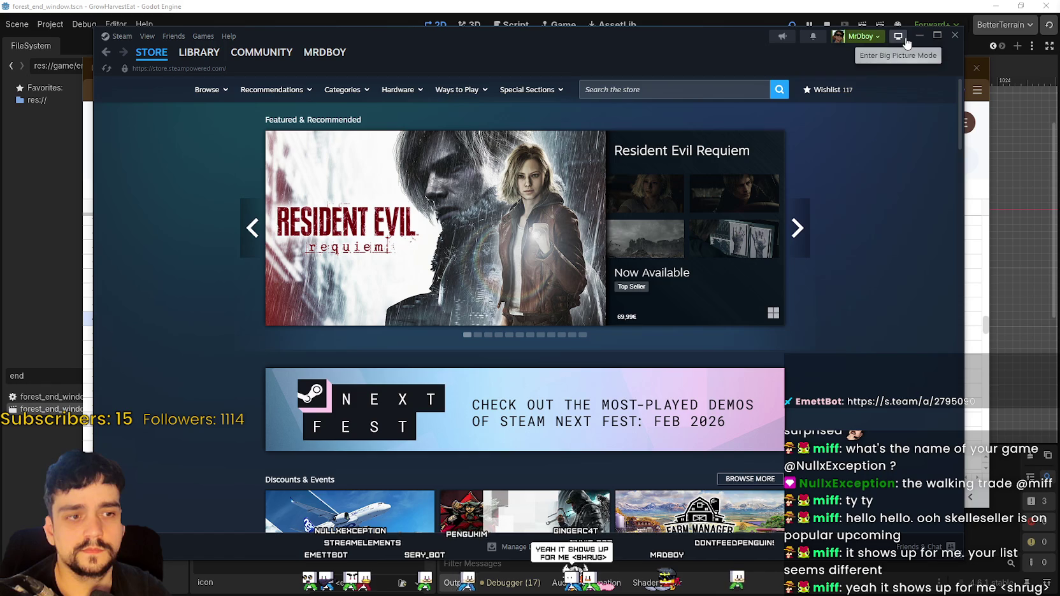
Scroll down to New & Trending and switch it to the Popular Upcoming games list
{"action": "scroll", "coordinate": [516, 360], "scroll_direction": "down", "scroll_amount": 6}
{"action": "scroll", "coordinate": [432, 420], "scroll_direction": "down", "scroll_amount": 15}
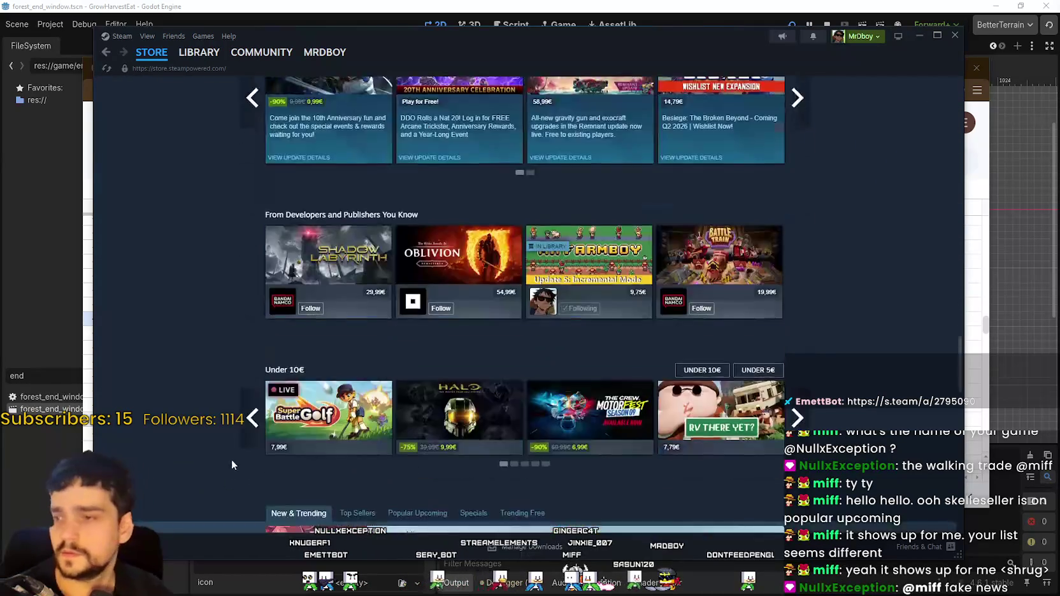
{"action": "scroll", "coordinate": [230, 468], "scroll_direction": "down", "scroll_amount": 6}
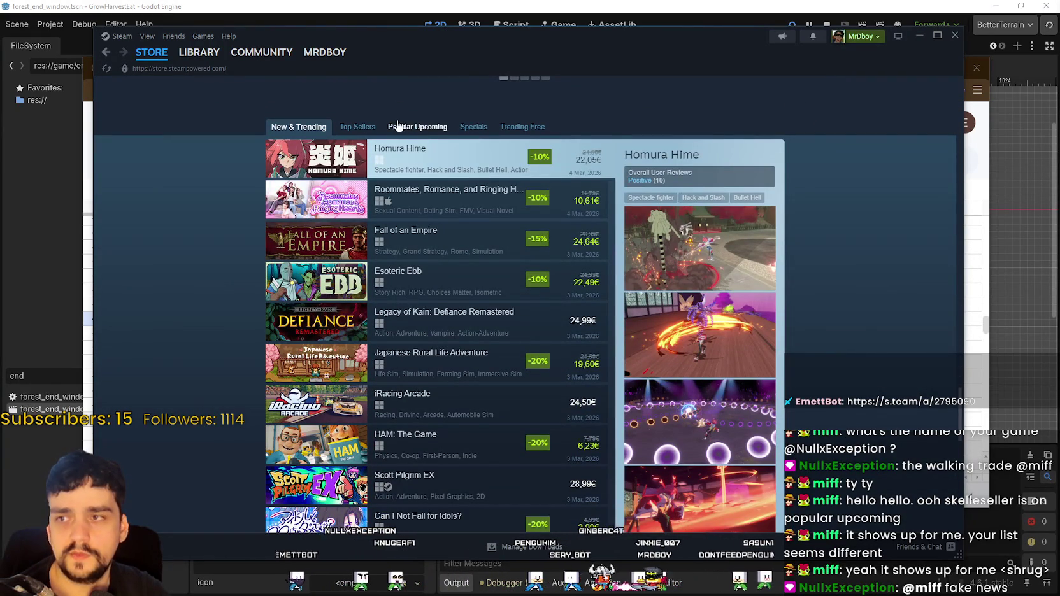
{"action": "left_click", "coordinate": [398, 126]}
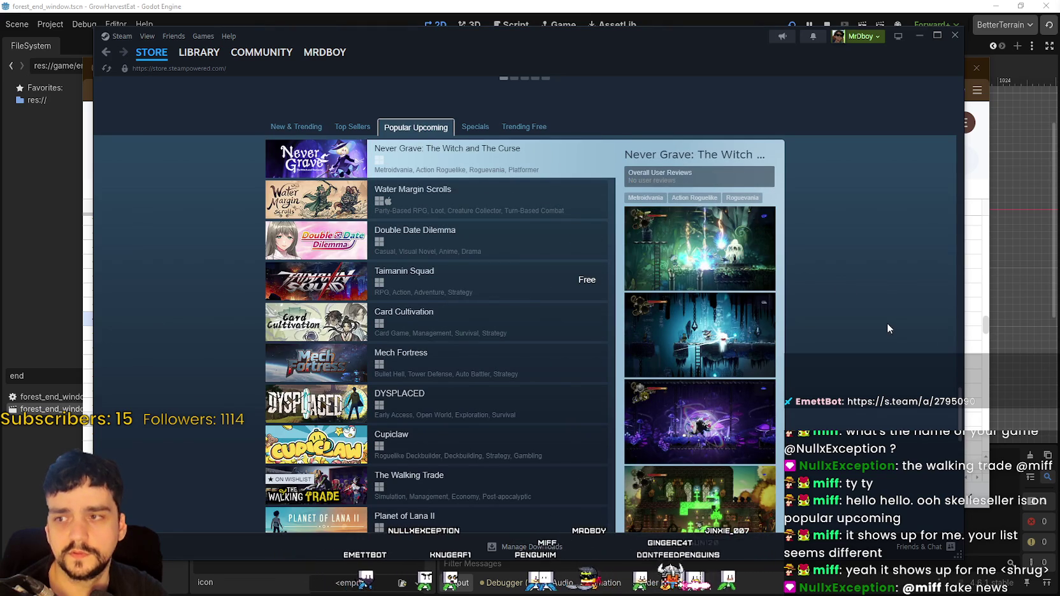
{"action": "scroll", "coordinate": [883, 313], "scroll_direction": "down", "scroll_amount": 3}
{"action": "scroll", "coordinate": [881, 311], "scroll_direction": "up", "scroll_amount": 2}
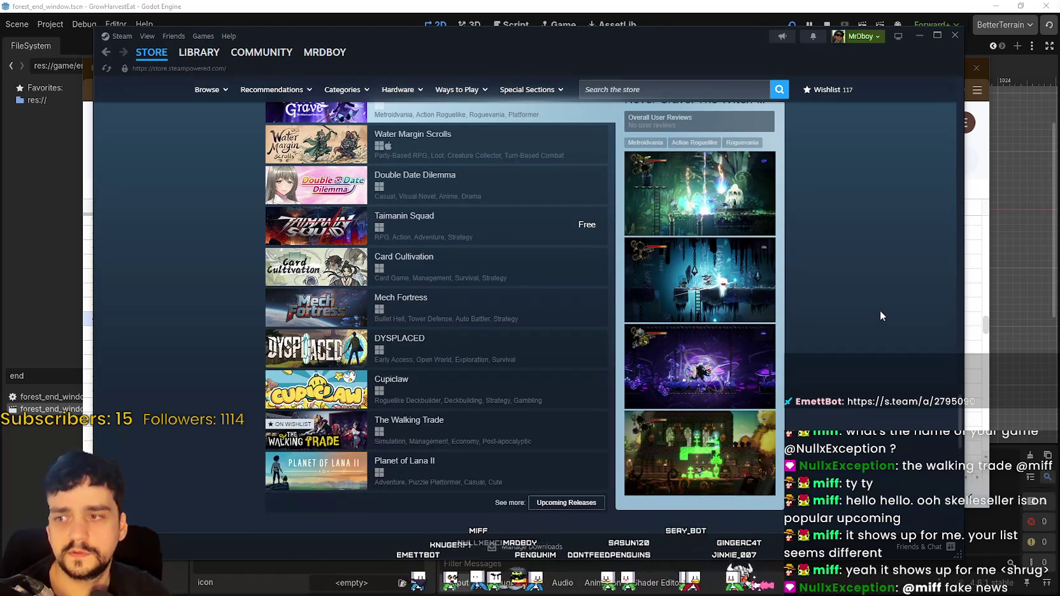
{"action": "scroll", "coordinate": [879, 314], "scroll_direction": "up", "scroll_amount": 1}
{"action": "scroll", "coordinate": [857, 312], "scroll_direction": "down", "scroll_amount": 2}
{"action": "scroll", "coordinate": [845, 316], "scroll_direction": "up", "scroll_amount": 1}
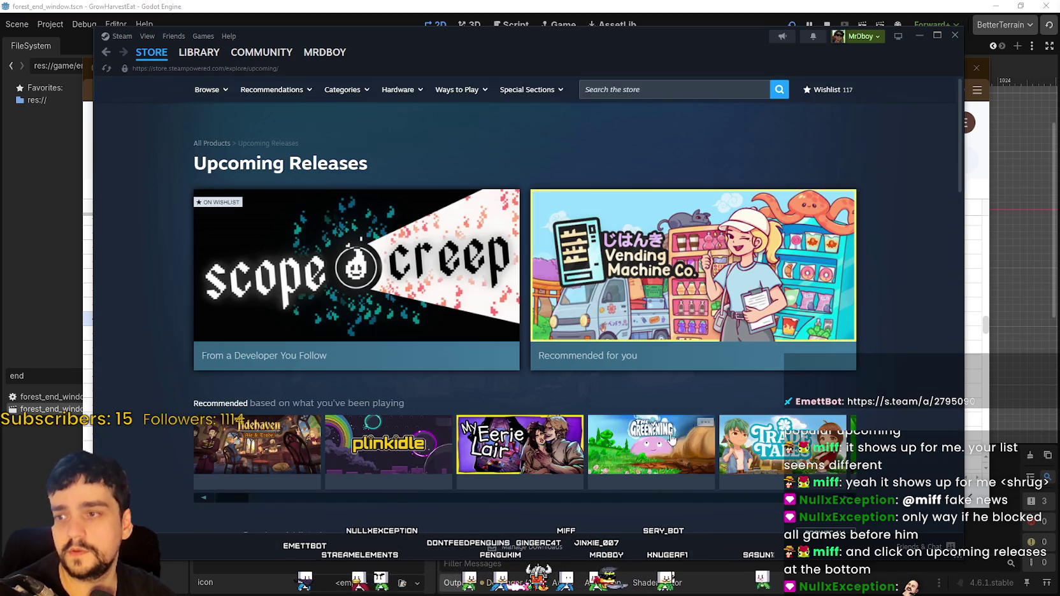
Scroll up and down through the Popular Upcoming Releases list
{"action": "scroll", "coordinate": [913, 364], "scroll_direction": "down", "scroll_amount": 10}
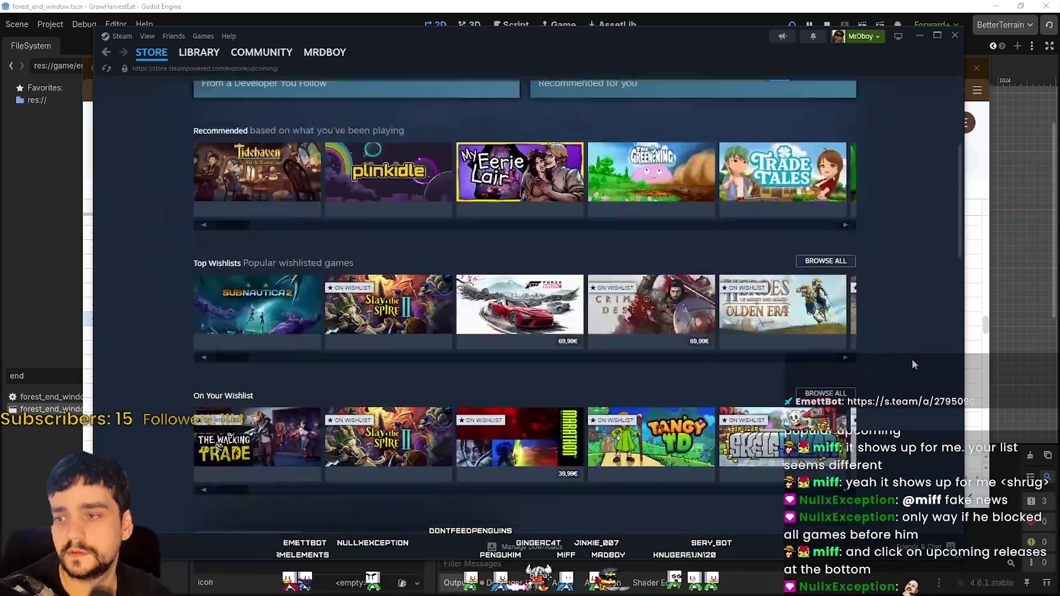
{"action": "scroll", "coordinate": [910, 358], "scroll_direction": "down", "scroll_amount": 5}
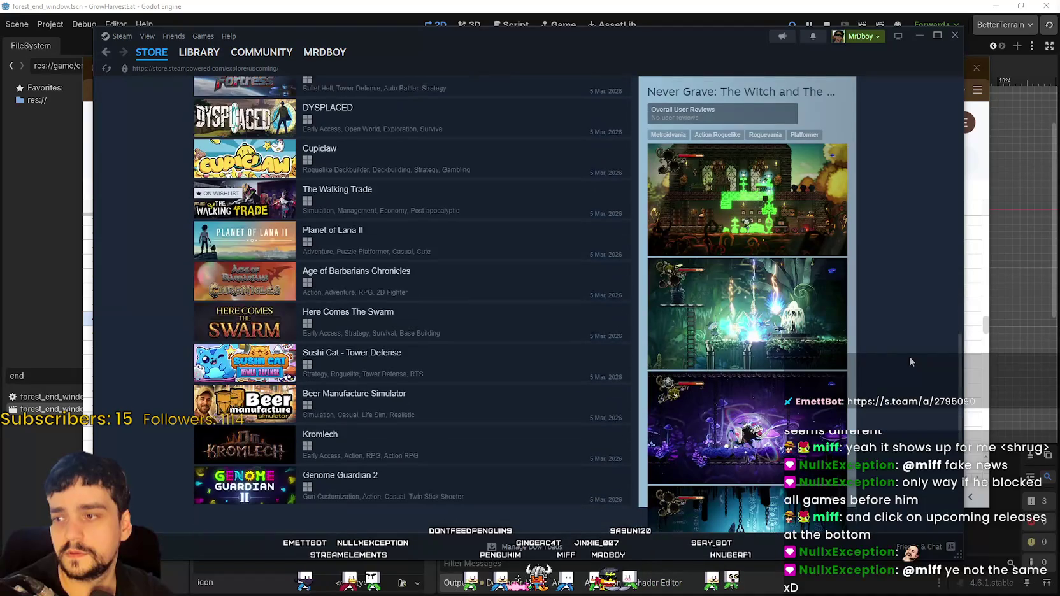
{"action": "scroll", "coordinate": [909, 354], "scroll_direction": "up", "scroll_amount": 4}
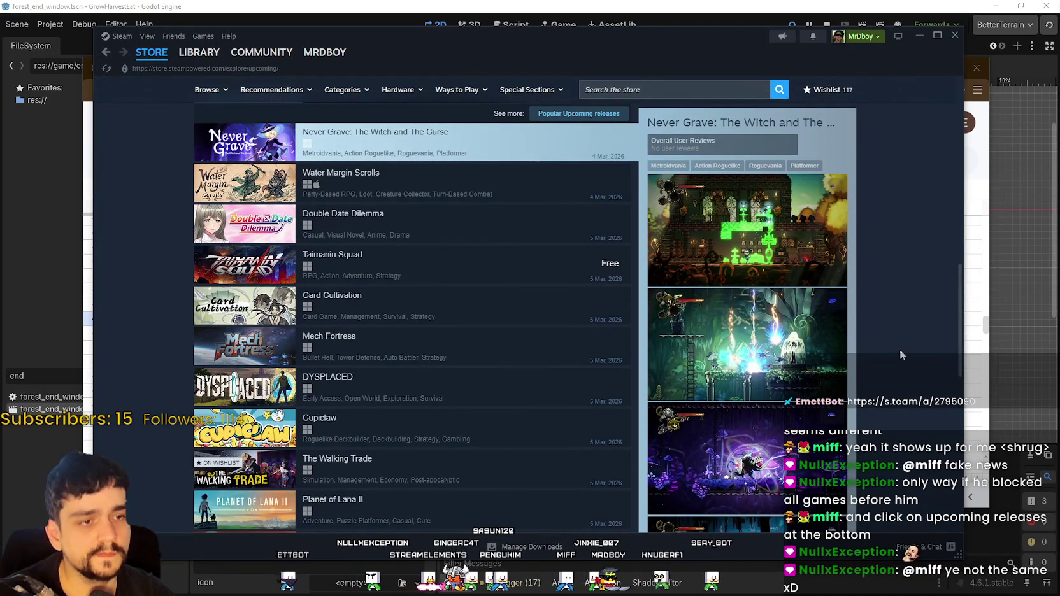
{"action": "scroll", "coordinate": [900, 355], "scroll_direction": "up", "scroll_amount": 2}
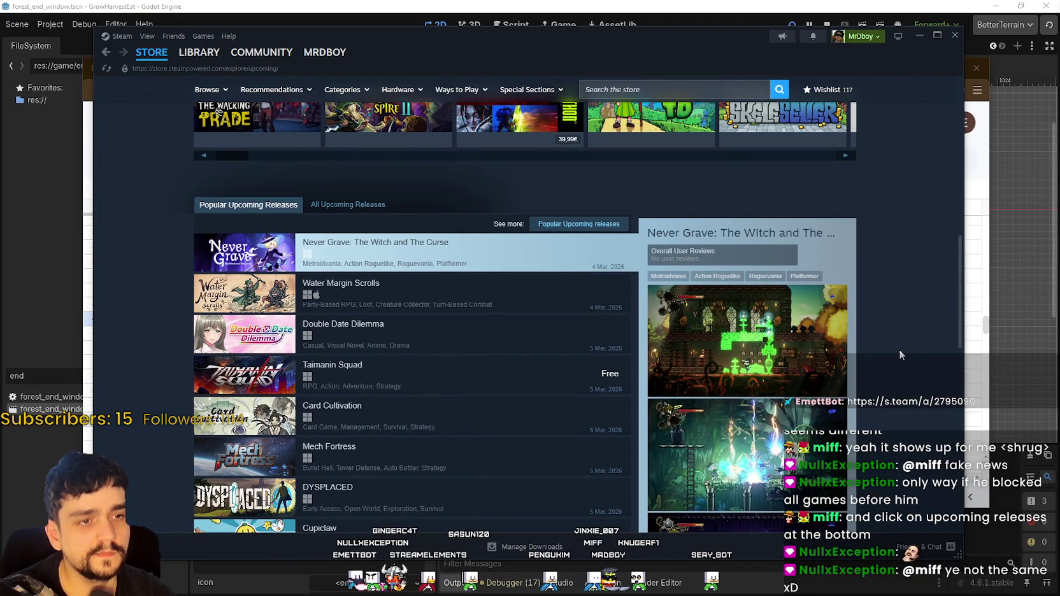
{"action": "scroll", "coordinate": [899, 350], "scroll_direction": "down", "scroll_amount": 6}
{"action": "scroll", "coordinate": [900, 347], "scroll_direction": "up", "scroll_amount": 3}
{"action": "scroll", "coordinate": [898, 345], "scroll_direction": "up", "scroll_amount": 5}
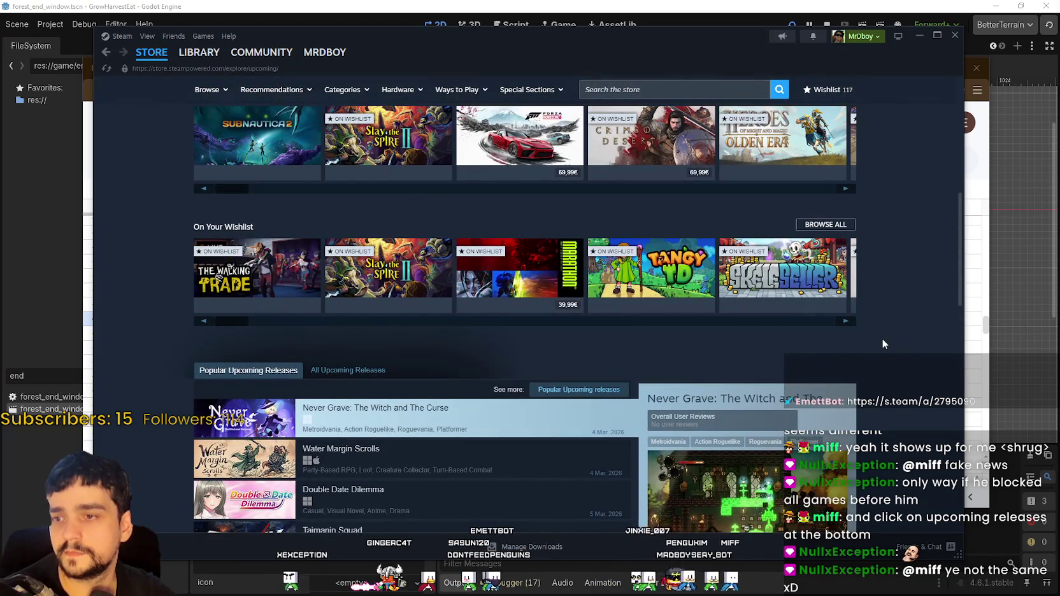
{"action": "scroll", "coordinate": [883, 344], "scroll_direction": "up", "scroll_amount": 3}
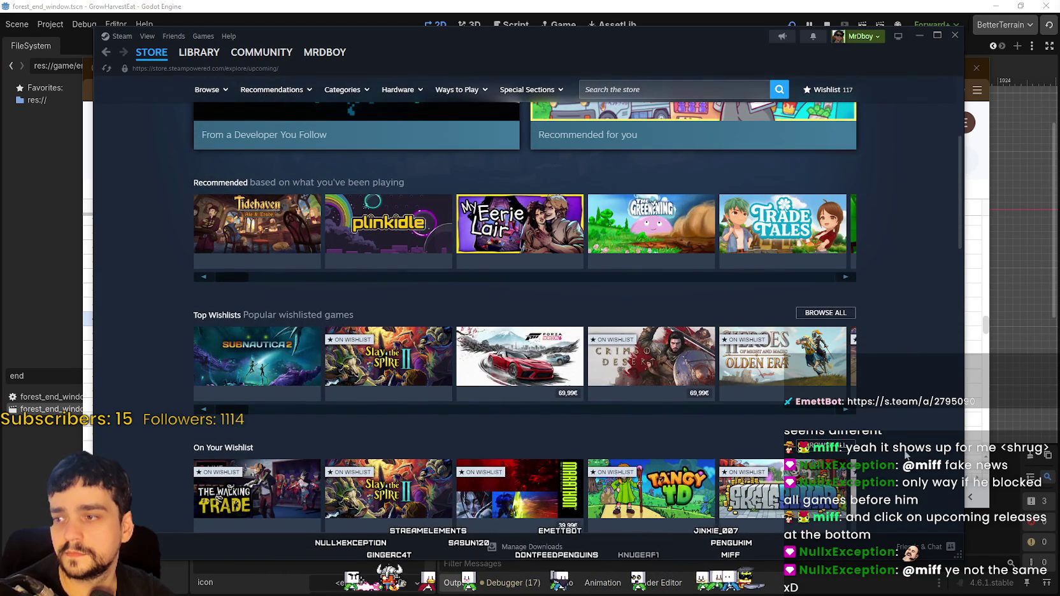
{"action": "scroll", "coordinate": [905, 423], "scroll_direction": "down", "scroll_amount": 2}
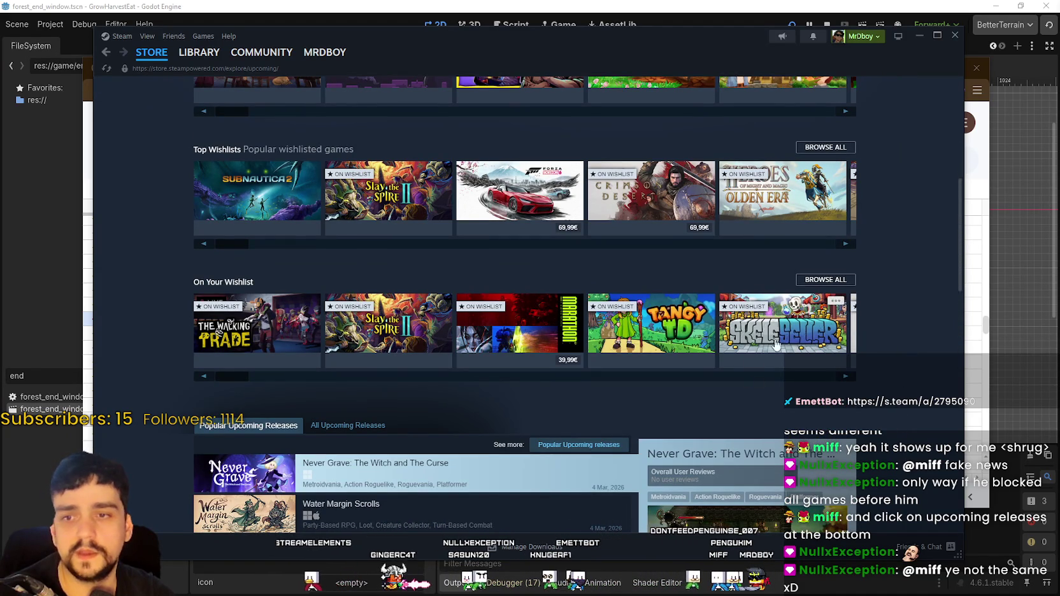
{"action": "mouse_move", "coordinate": [778, 326]}
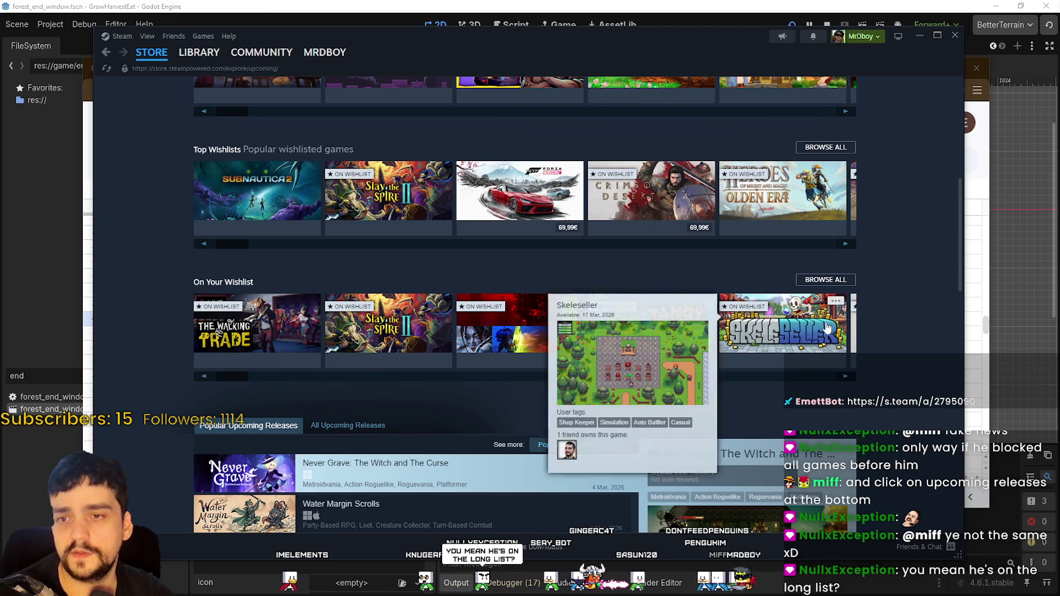
Keep browsing the upcoming releases, then minimise the Steam store window
{"action": "scroll", "coordinate": [691, 355], "scroll_direction": "up", "scroll_amount": 2}
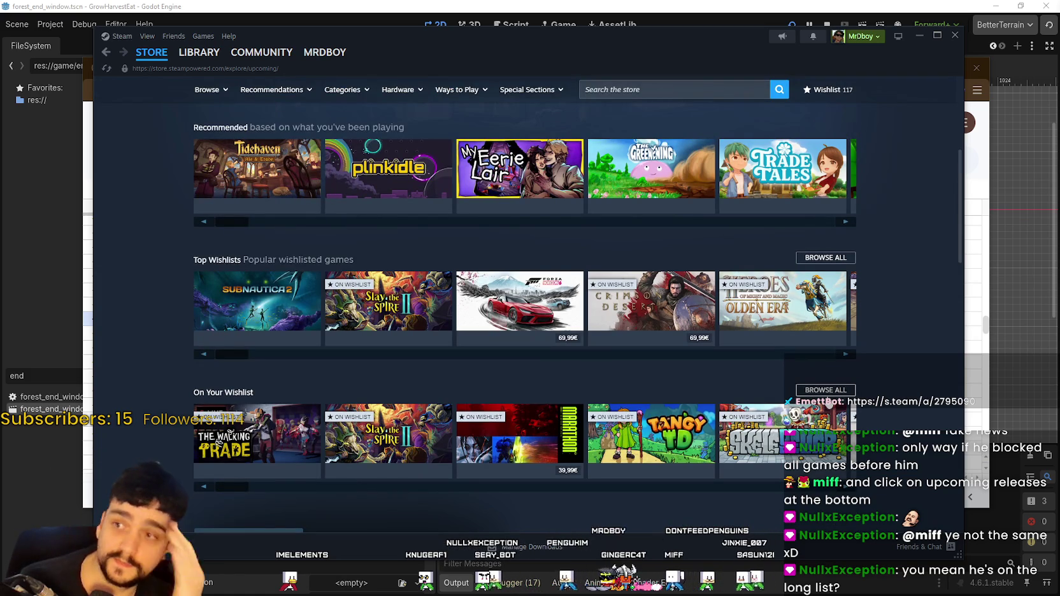
{"action": "scroll", "coordinate": [811, 384], "scroll_direction": "up", "scroll_amount": 3}
{"action": "scroll", "coordinate": [811, 384], "scroll_direction": "down", "scroll_amount": 2}
{"action": "scroll", "coordinate": [812, 384], "scroll_direction": "up", "scroll_amount": 4}
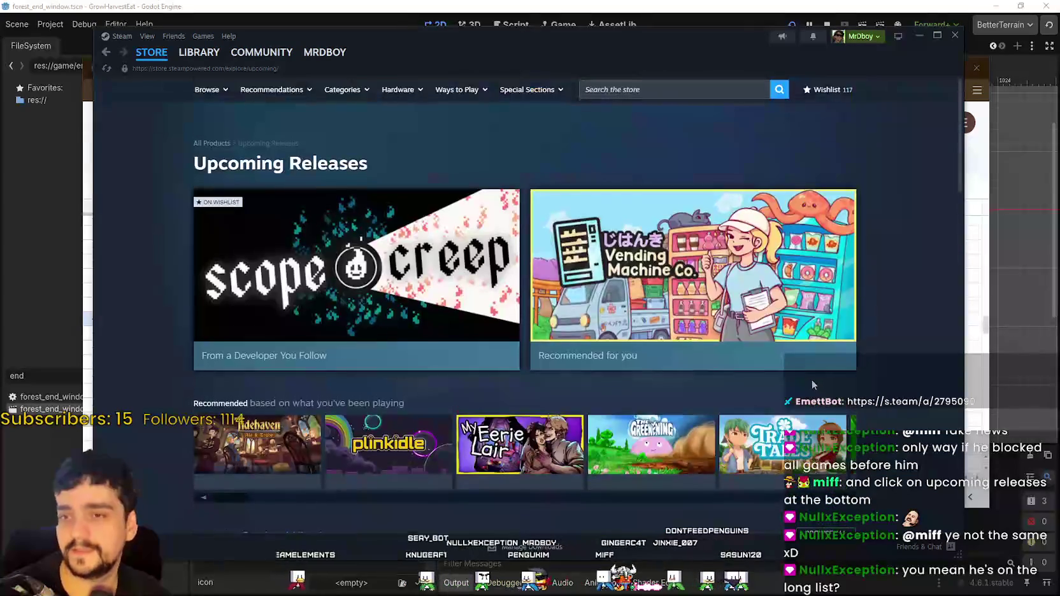
{"action": "scroll", "coordinate": [441, 320], "scroll_direction": "down", "scroll_amount": 12}
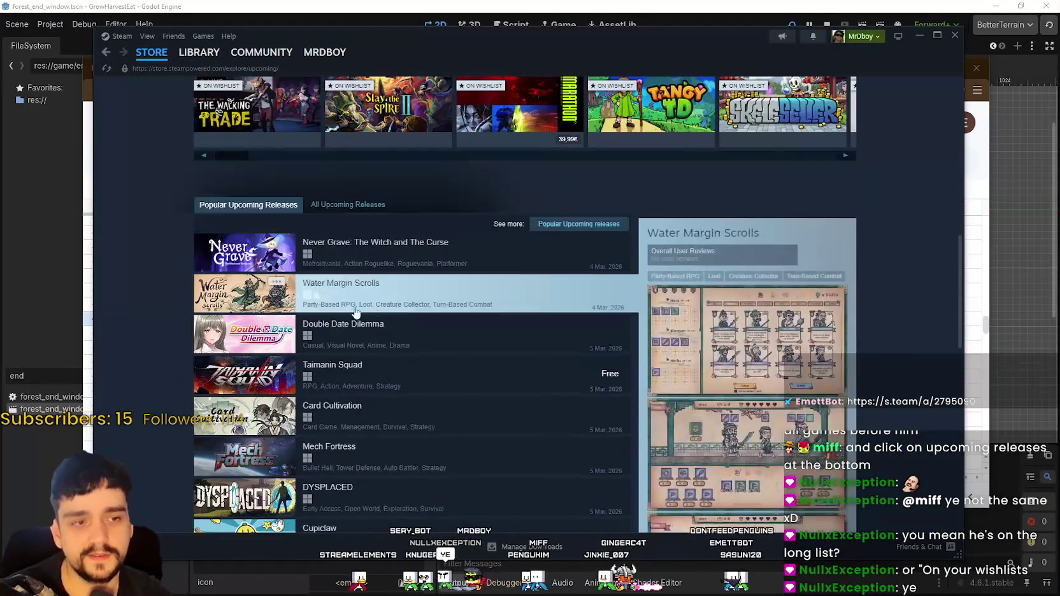
{"action": "scroll", "coordinate": [275, 356], "scroll_direction": "up", "scroll_amount": 12}
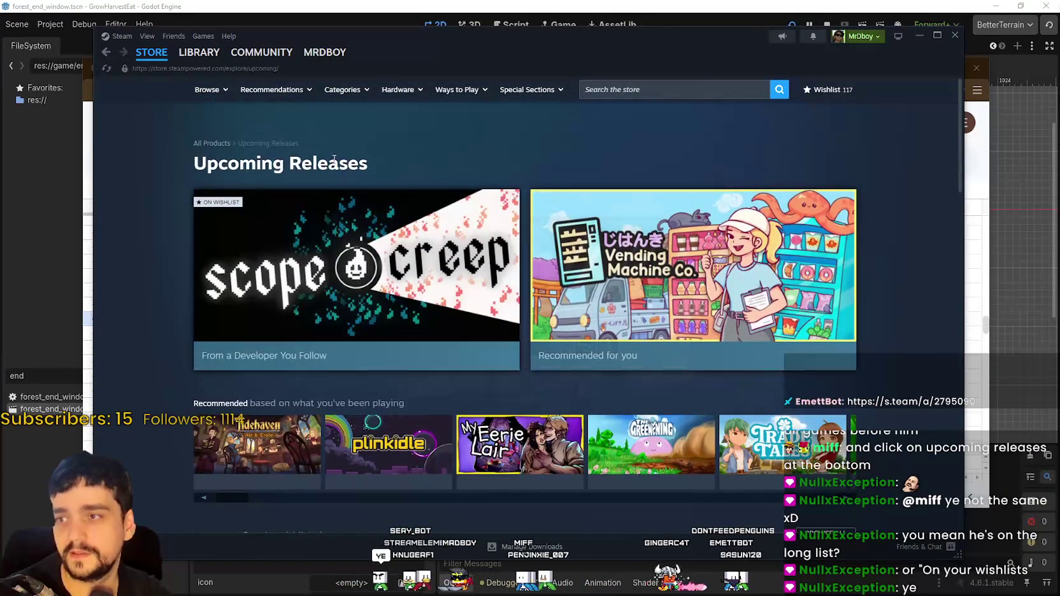
{"action": "scroll", "coordinate": [523, 151], "scroll_direction": "down", "scroll_amount": 10}
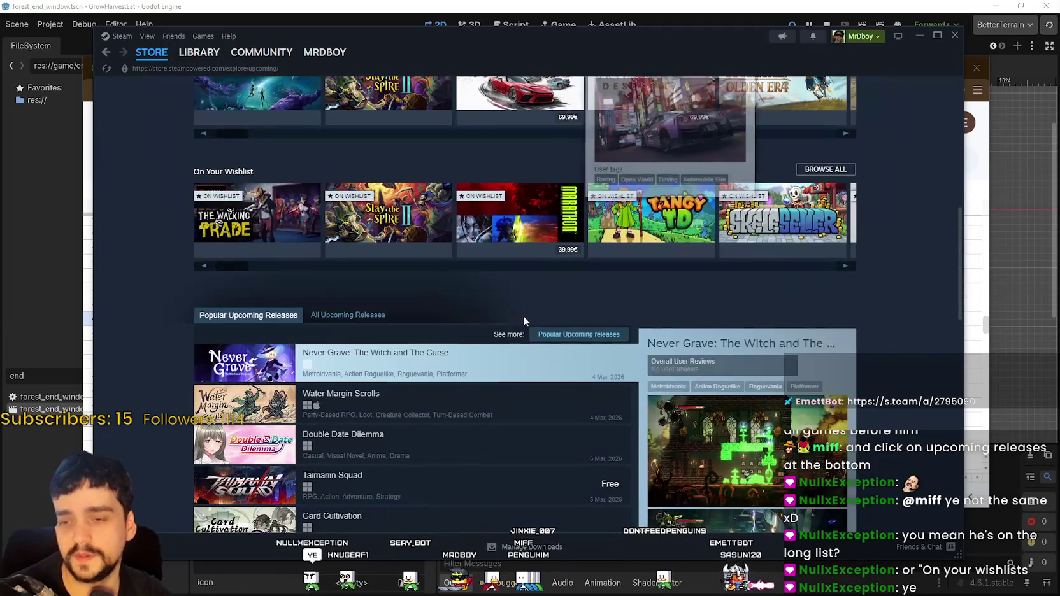
{"action": "scroll", "coordinate": [467, 312], "scroll_direction": "down", "scroll_amount": 2}
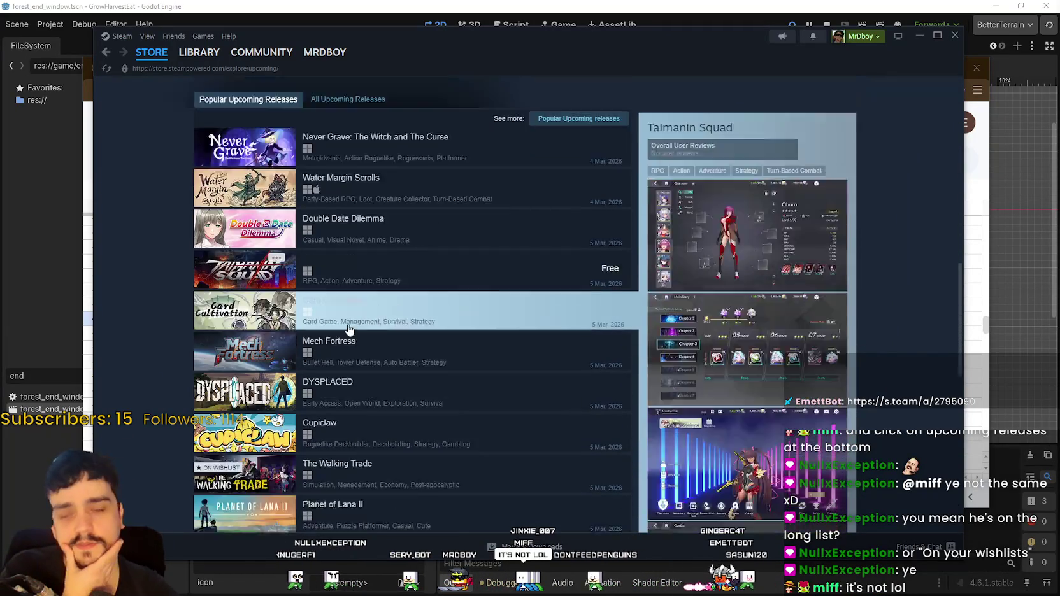
{"action": "scroll", "coordinate": [344, 267], "scroll_direction": "up", "scroll_amount": 2}
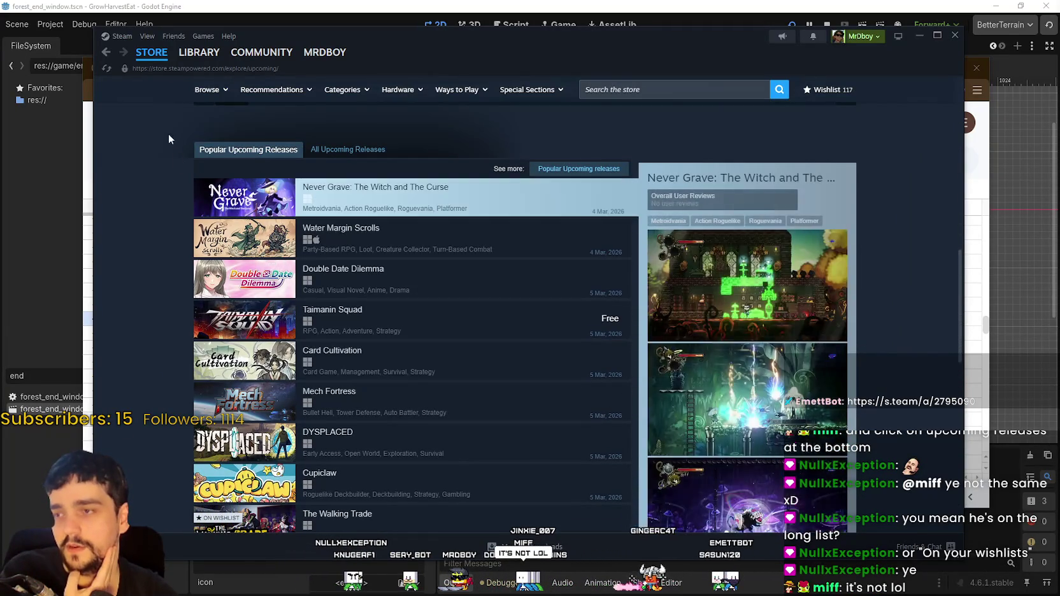
{"action": "scroll", "coordinate": [355, 344], "scroll_direction": "down", "scroll_amount": 5}
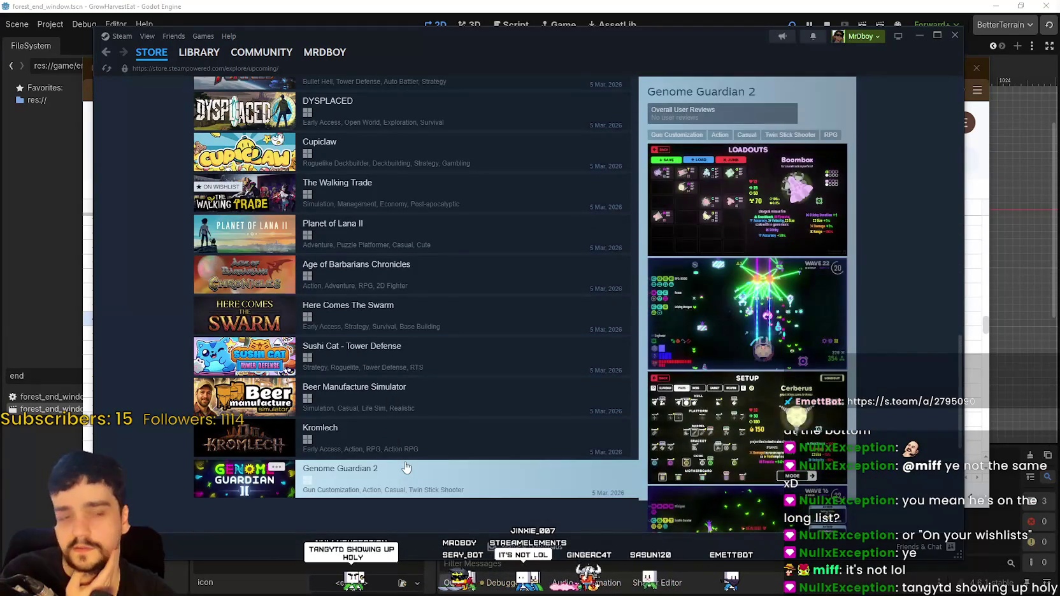
{"action": "scroll", "coordinate": [406, 463], "scroll_direction": "up", "scroll_amount": 5}
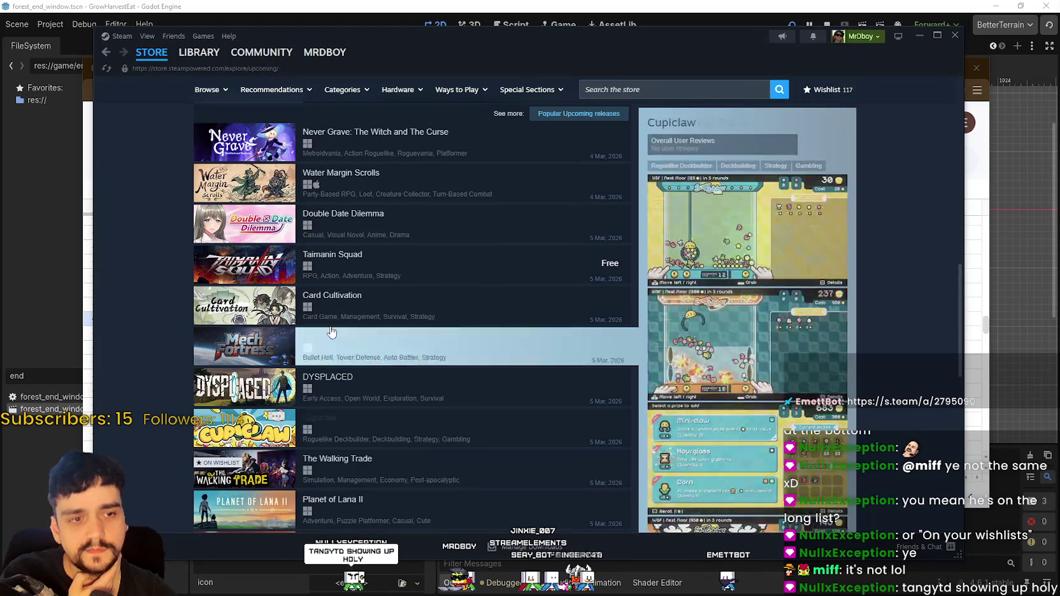
{"action": "scroll", "coordinate": [913, 232], "scroll_direction": "up", "scroll_amount": 3}
{"action": "scroll", "coordinate": [883, 356], "scroll_direction": "down", "scroll_amount": 8}
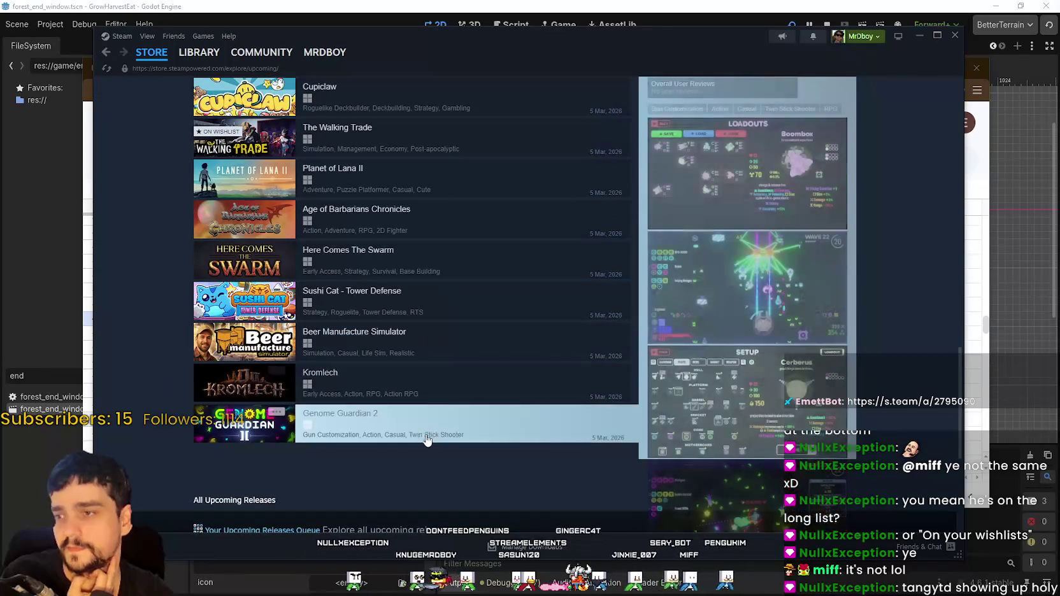
{"action": "scroll", "coordinate": [411, 337], "scroll_direction": "up", "scroll_amount": 5}
{"action": "scroll", "coordinate": [410, 337], "scroll_direction": "up", "scroll_amount": 2}
{"action": "scroll", "coordinate": [355, 302], "scroll_direction": "down", "scroll_amount": 10}
{"action": "scroll", "coordinate": [355, 302], "scroll_direction": "up", "scroll_amount": 15}
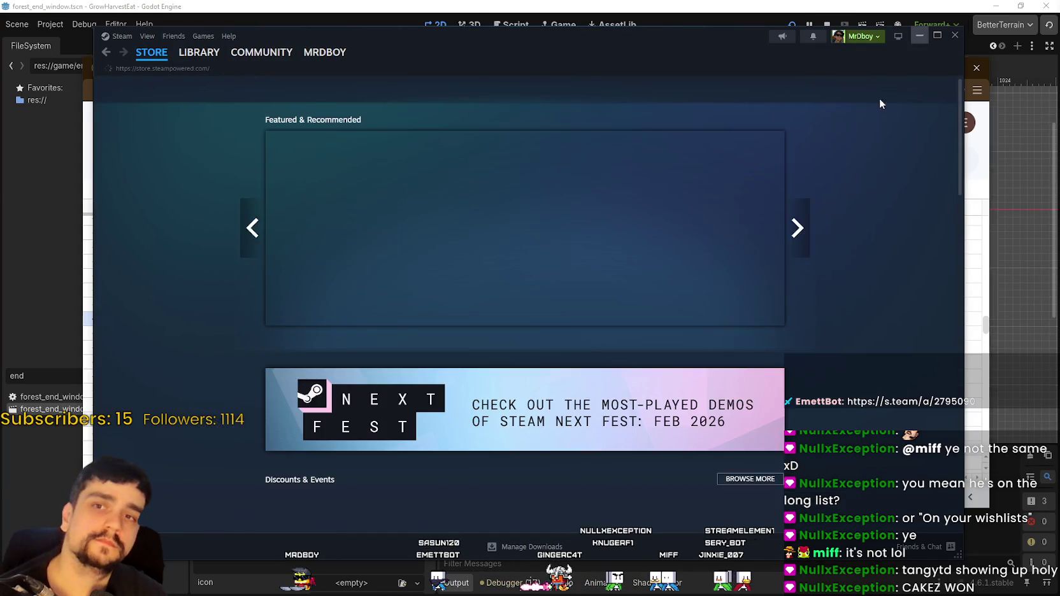
{"action": "left_click", "coordinate": [920, 36]}
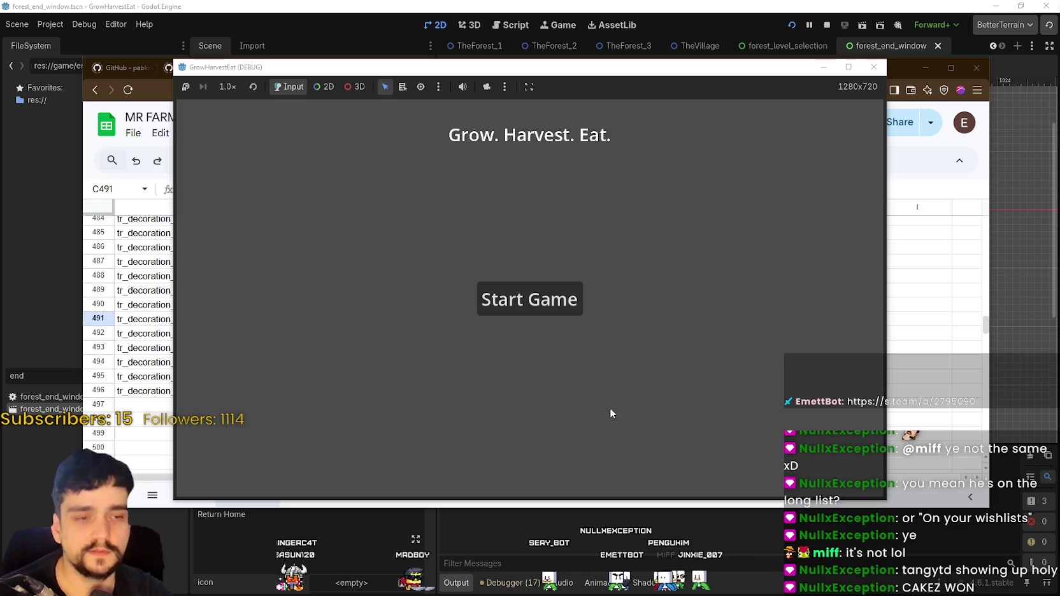
Start the game full-screen, travel to Stage 2 (The Forest), then choose Repeat at Stage End
{"action": "left_click", "coordinate": [540, 308]}
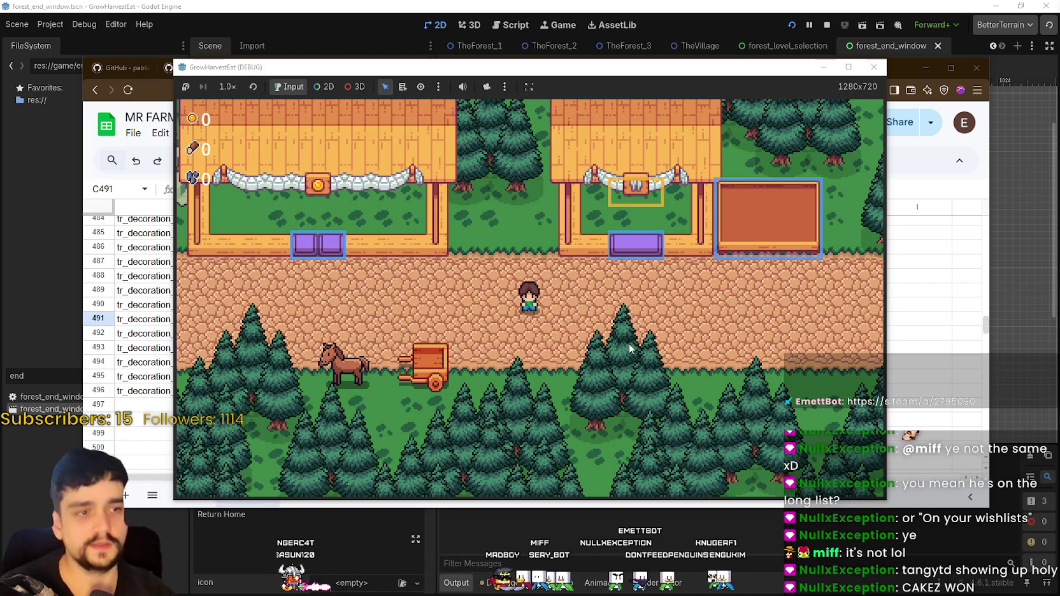
{"action": "left_click", "coordinate": [848, 68]}
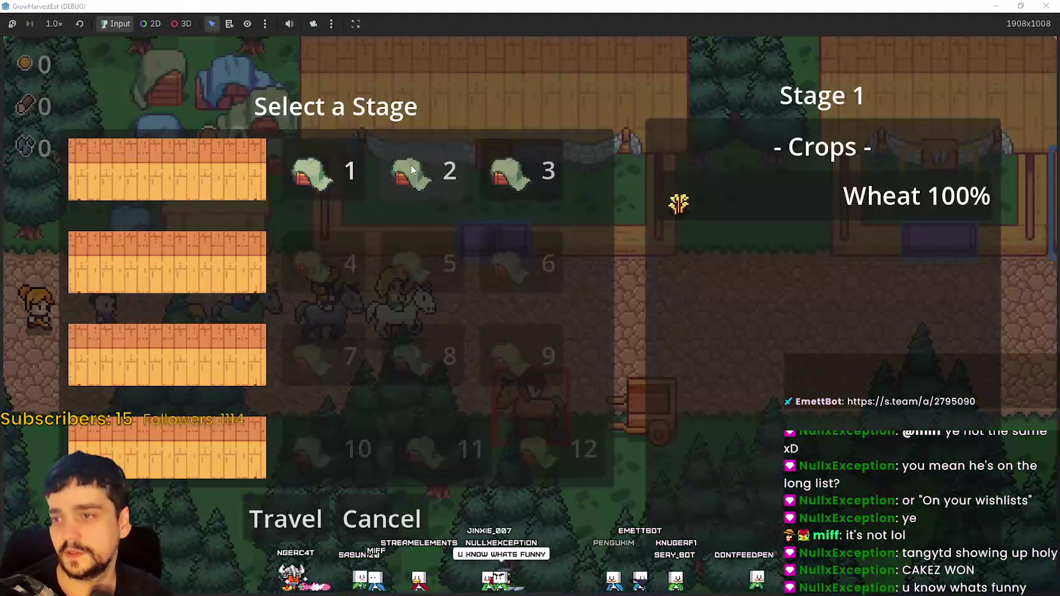
{"action": "left_click", "coordinate": [412, 169]}
{"action": "left_click", "coordinate": [287, 500]}
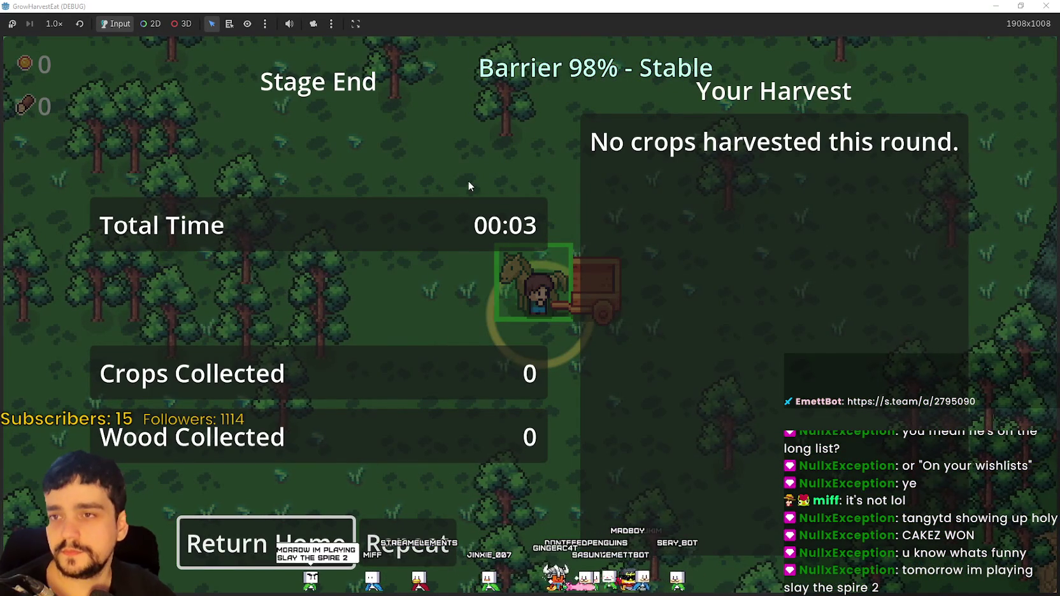
{"action": "left_click", "coordinate": [432, 549]}
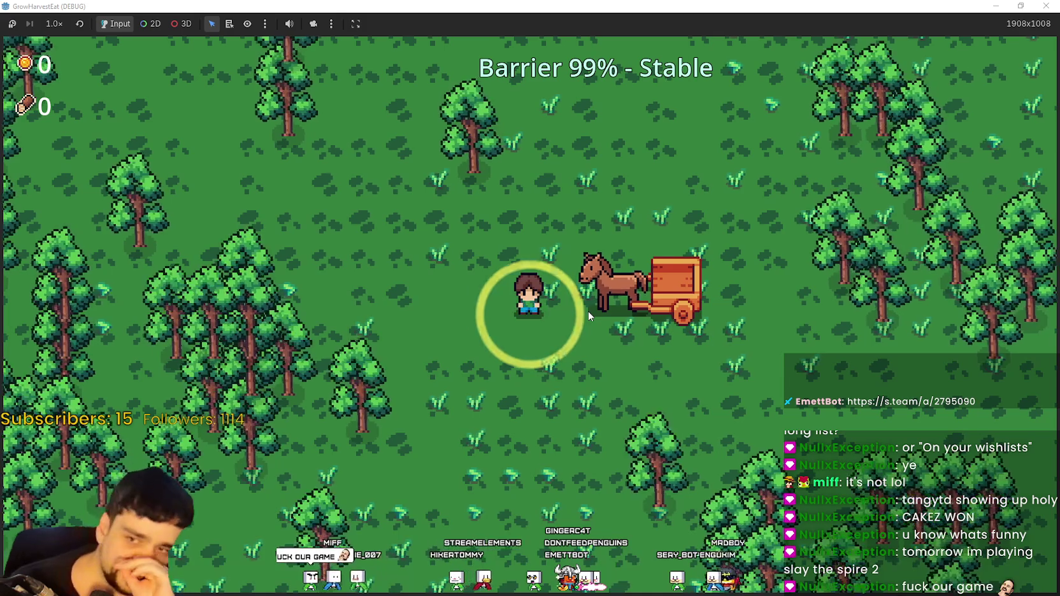
Walk the character left, down-right, then up-left through the forest chopping trees
{"action": "key", "text": "a"}
{"action": "key", "text": "s"}
{"action": "key", "text": "d"}
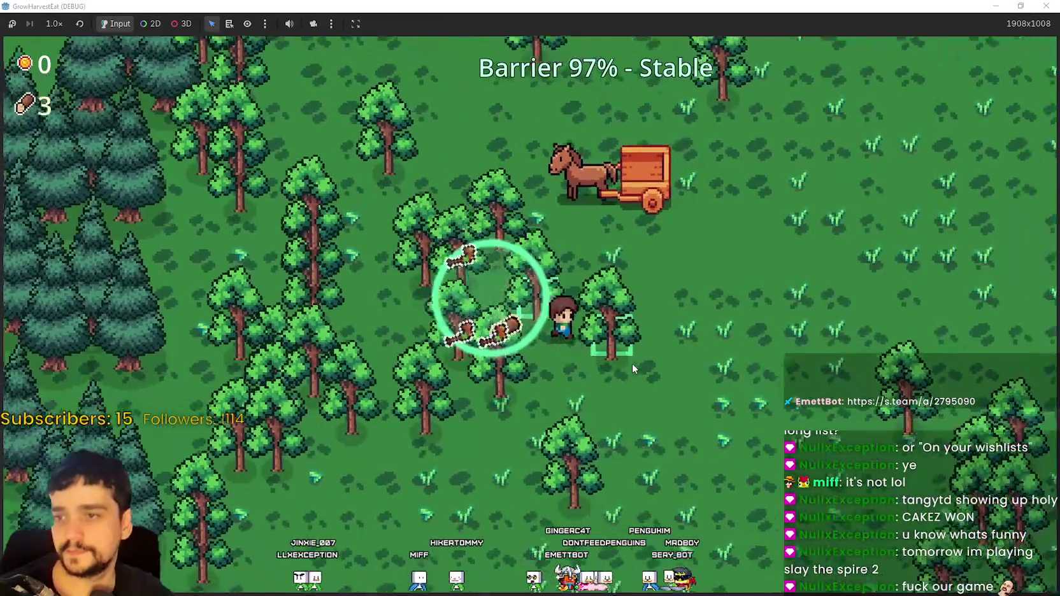
{"action": "key", "text": "s"}
{"action": "key", "text": "d"}
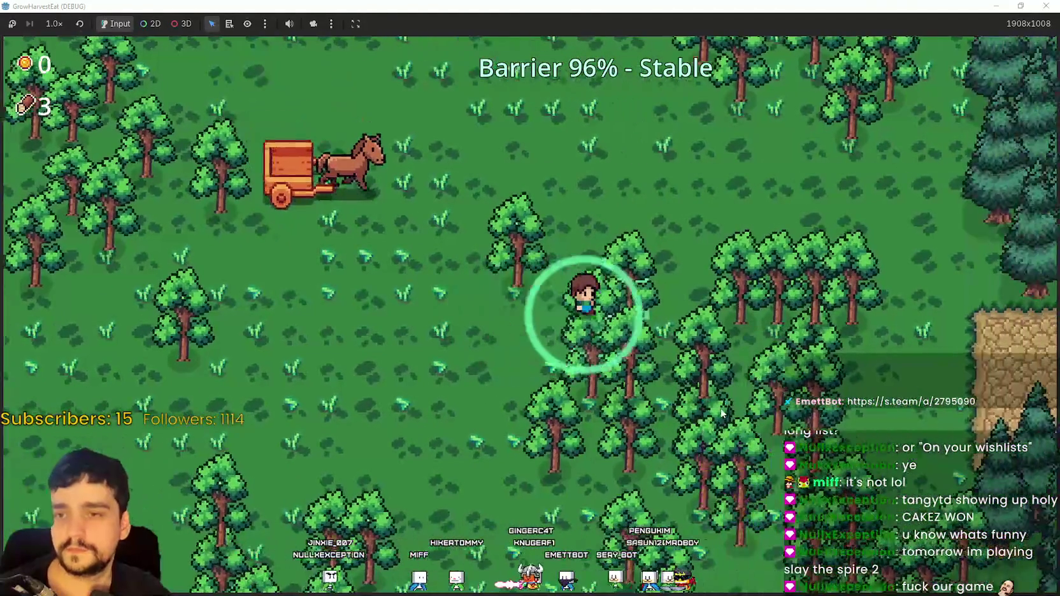
{"action": "key", "text": "w"}
{"action": "key", "text": "d"}
{"action": "key", "text": "w"}
{"action": "key", "text": "a"}
{"action": "key", "text": "w"}
{"action": "key", "text": "a"}
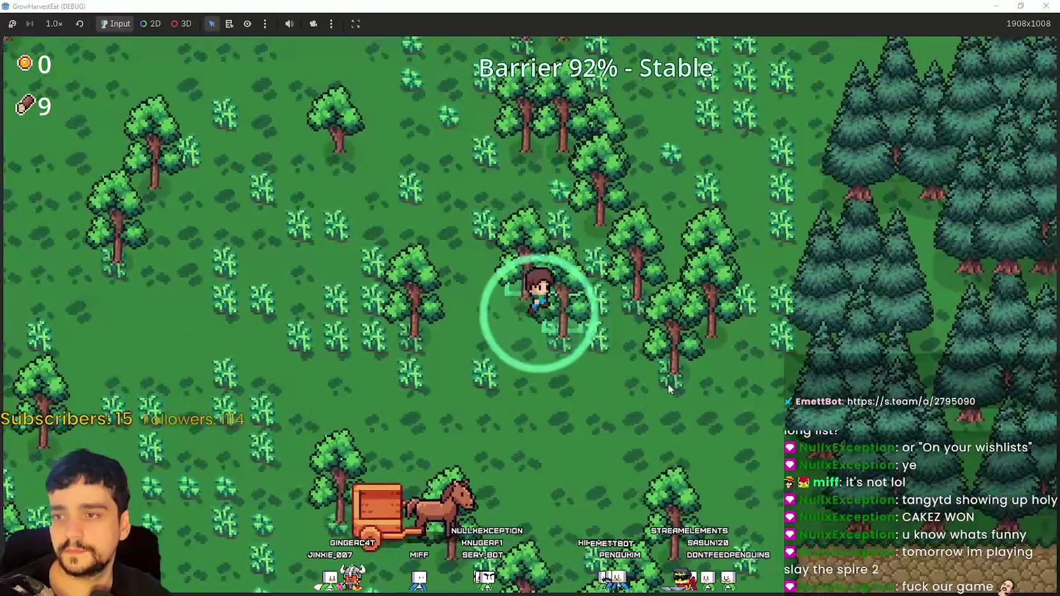
{"action": "key", "text": "s"}
{"action": "key", "text": "a"}
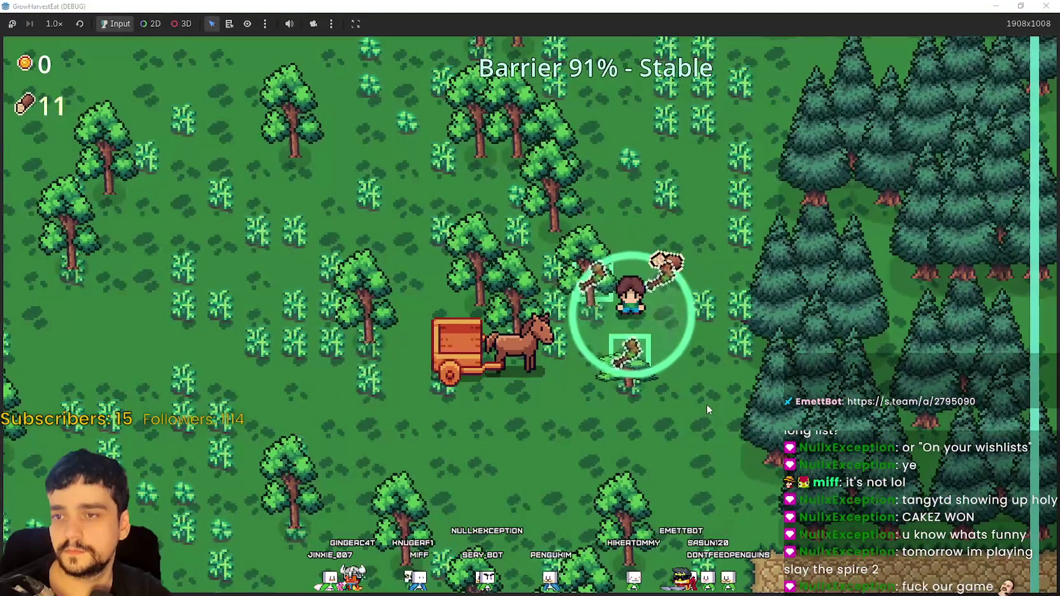
{"action": "key", "text": "s"}
{"action": "key", "text": "a"}
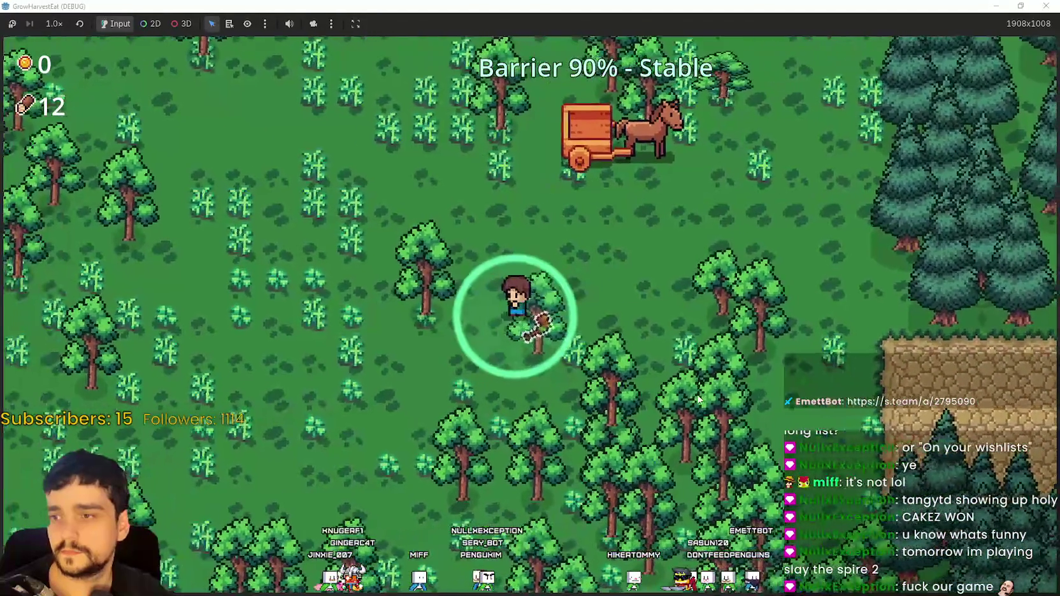
Keep walking through the forest harvesting trees until wood reaches 27 and the barrier 76%
{"action": "key", "text": "s"}
{"action": "key", "text": "d"}
{"action": "key", "text": "s"}
{"action": "key", "text": "a"}
{"action": "key", "text": "a"}
{"action": "key", "text": "s"}
{"action": "key", "text": "d"}
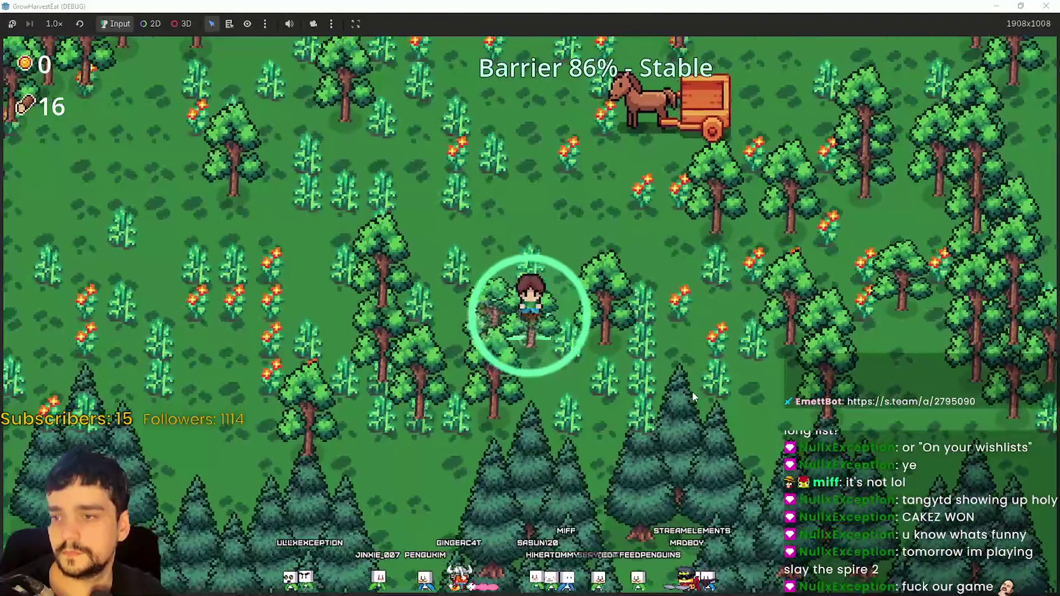
{"action": "key", "text": "d"}
{"action": "key", "text": "d"}
{"action": "key", "text": "w"}
{"action": "key", "text": "w"}
{"action": "key", "text": "a"}
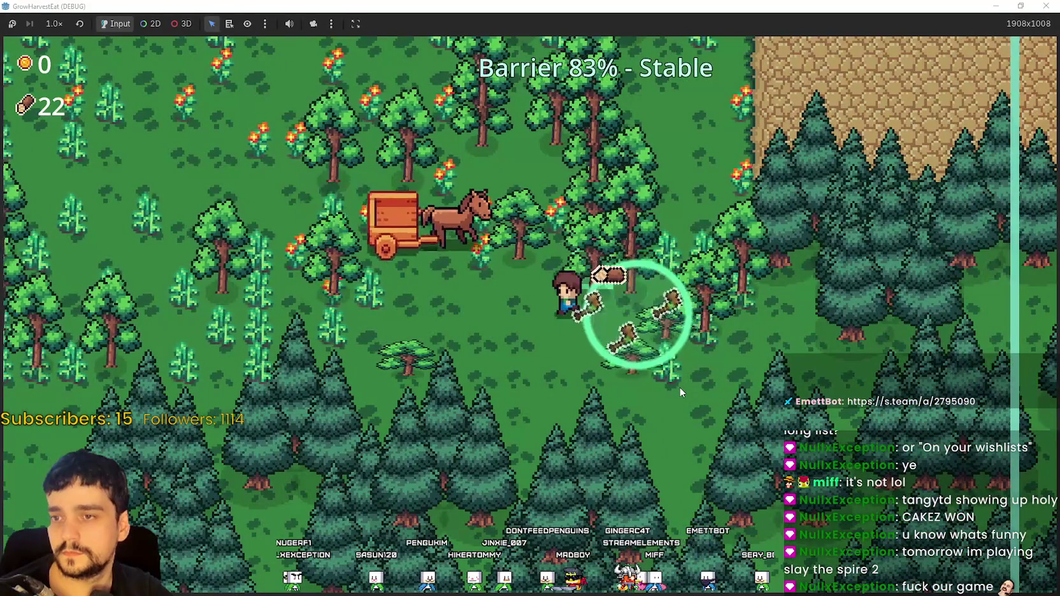
{"action": "key", "text": "w"}
{"action": "key", "text": "a"}
{"action": "key", "text": "s"}
{"action": "key", "text": "d"}
{"action": "key", "text": "d"}
{"action": "key", "text": "w"}
{"action": "key", "text": "d"}
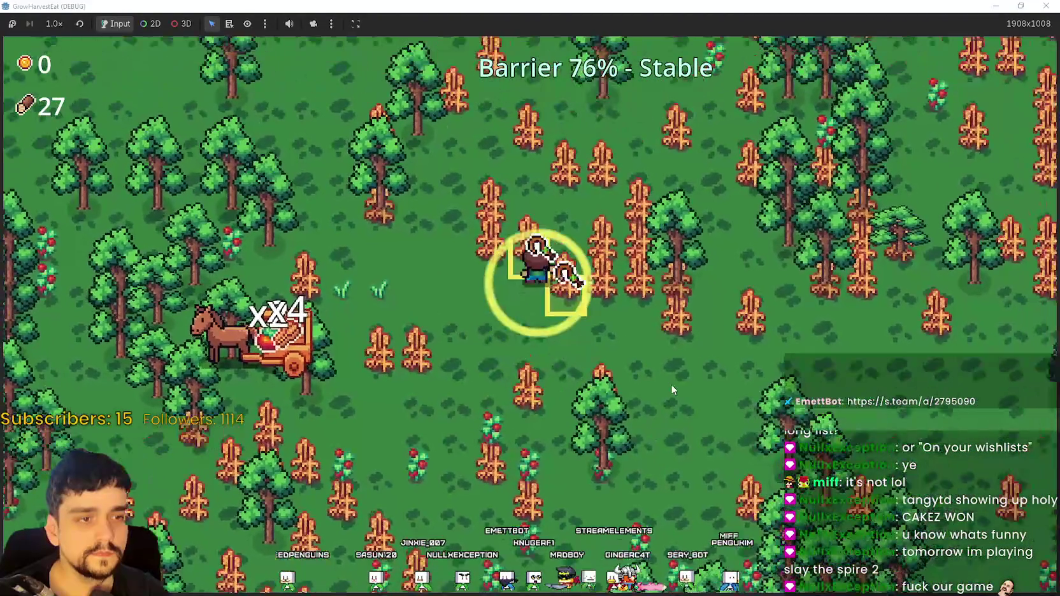
Chop trees across the clearing toward the pine edge, then head back toward the cart
{"action": "key", "text": "w"}
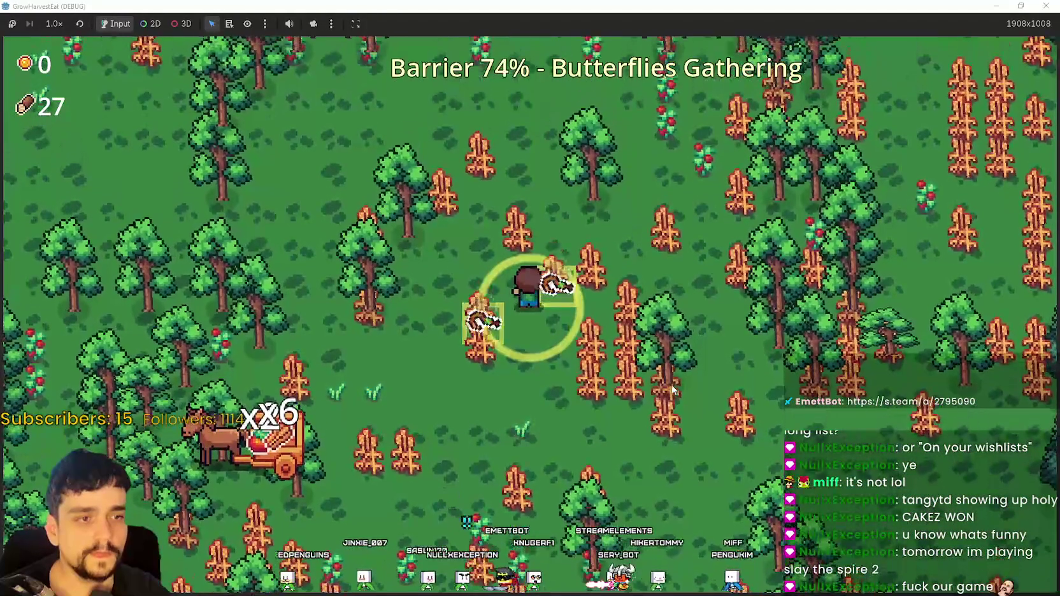
{"action": "key", "text": "d"}
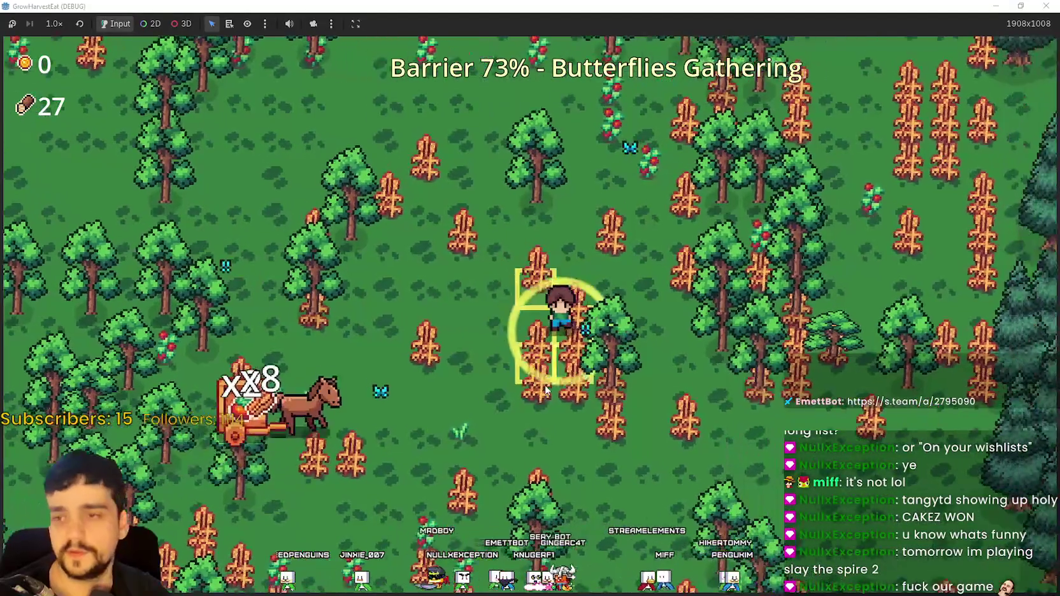
{"action": "key", "text": "d"}
{"action": "key", "text": "s"}
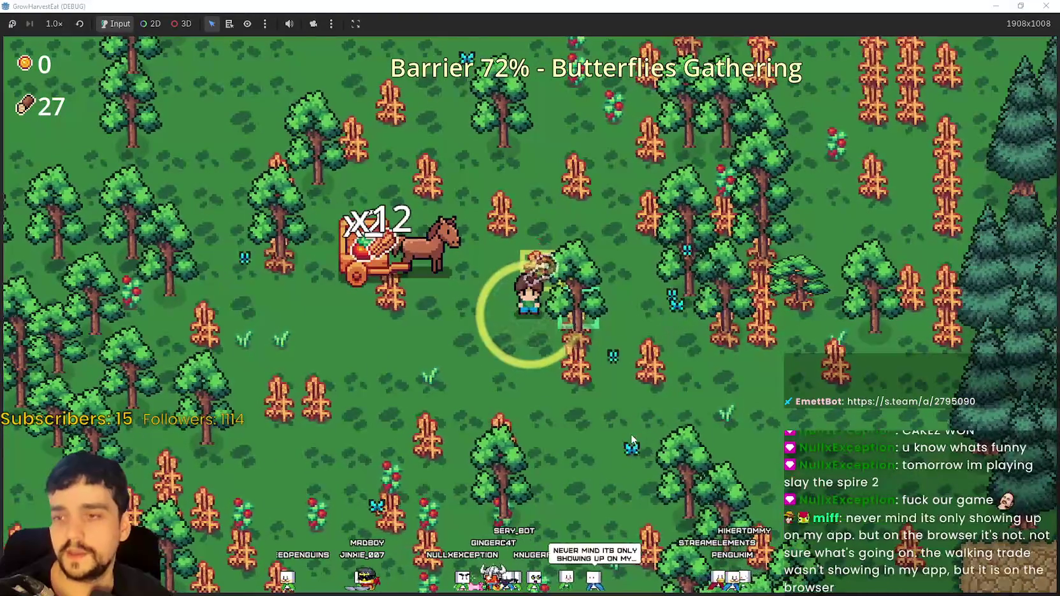
{"action": "key", "text": "d"}
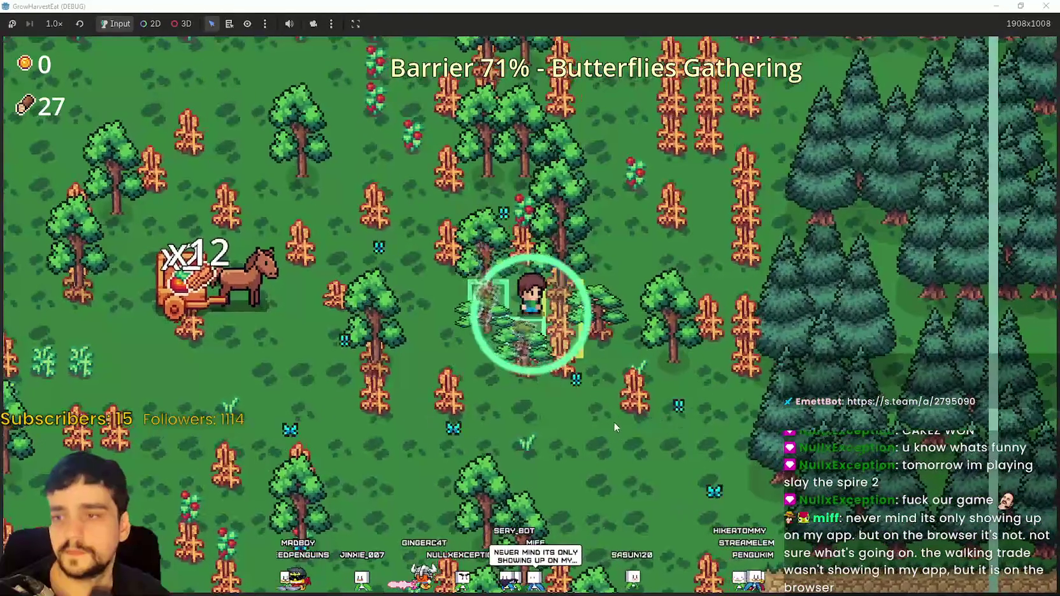
{"action": "key", "text": "d"}
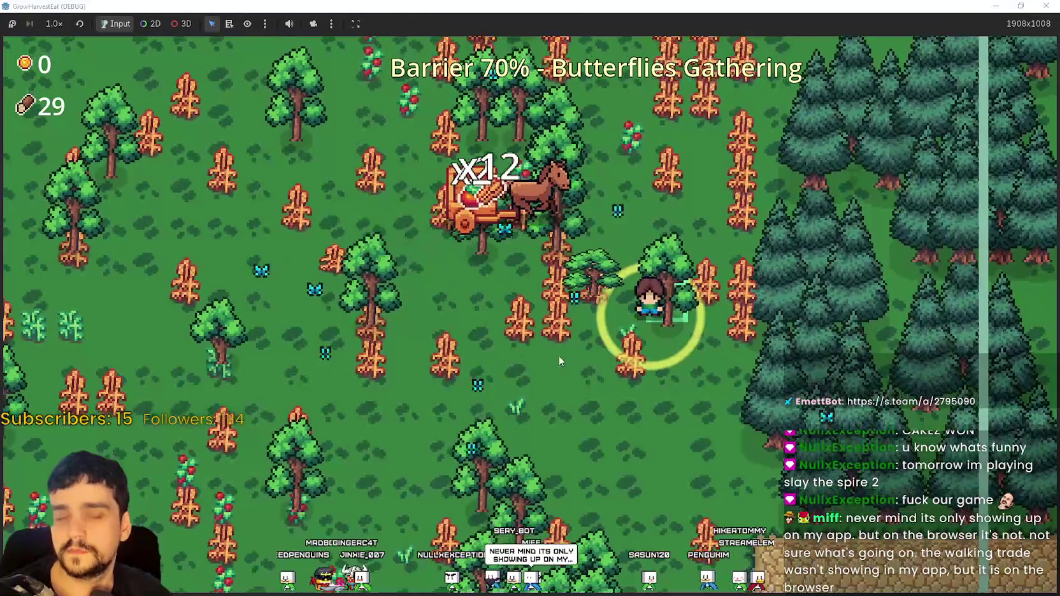
{"action": "key", "text": "s"}
{"action": "key", "text": "a"}
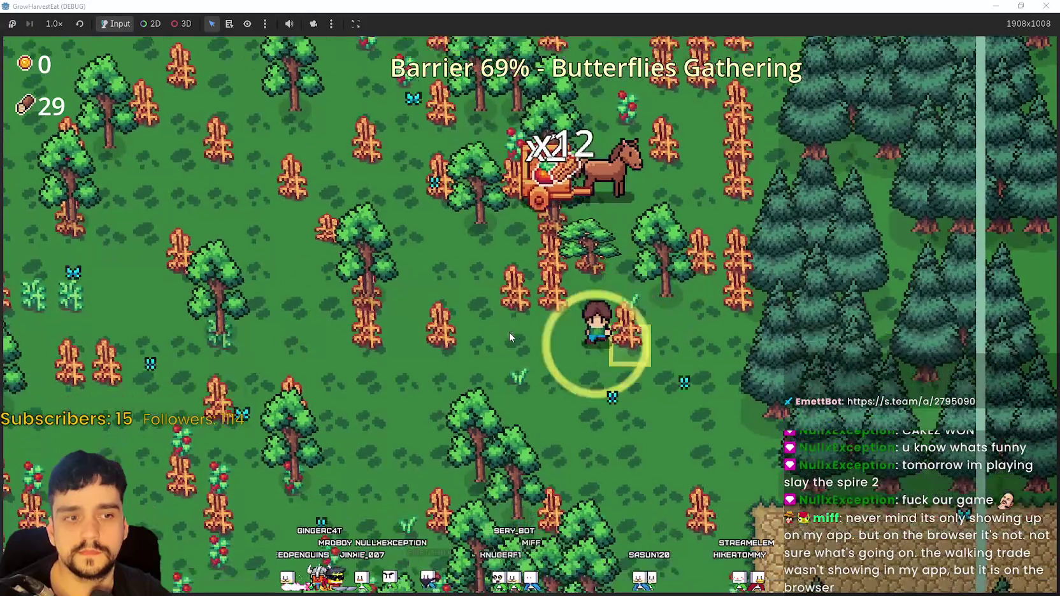
{"action": "key", "text": "a"}
{"action": "key", "text": "w"}
Chop trees up-right and down-left through the forest, collecting more wood
{"action": "key", "text": "w"}
{"action": "key", "text": "d"}
{"action": "key", "text": "d"}
{"action": "key", "text": "w"}
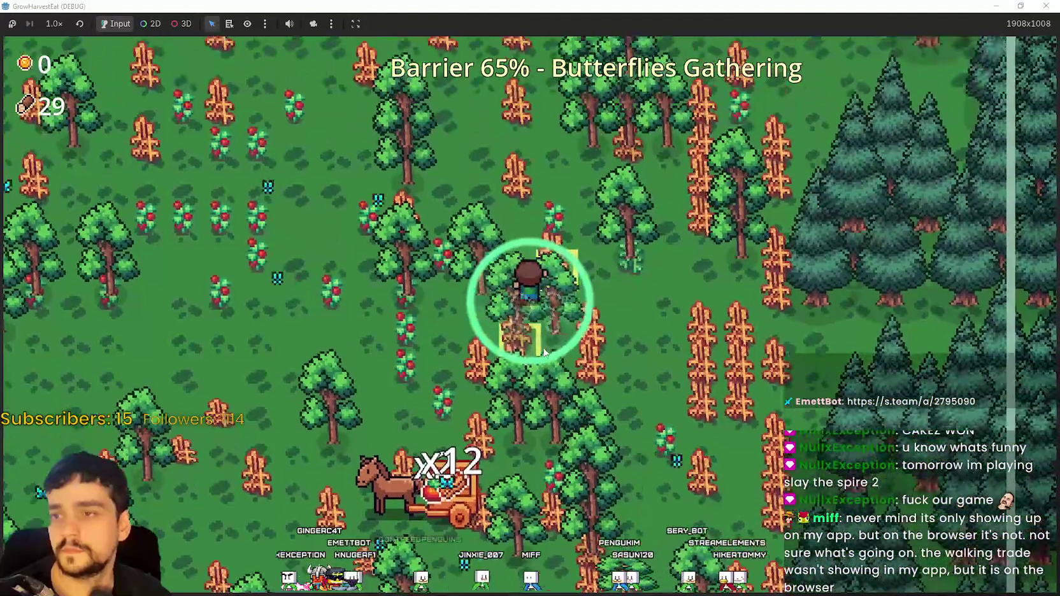
{"action": "key", "text": "w"}
{"action": "key", "text": "d"}
{"action": "key", "text": "w"}
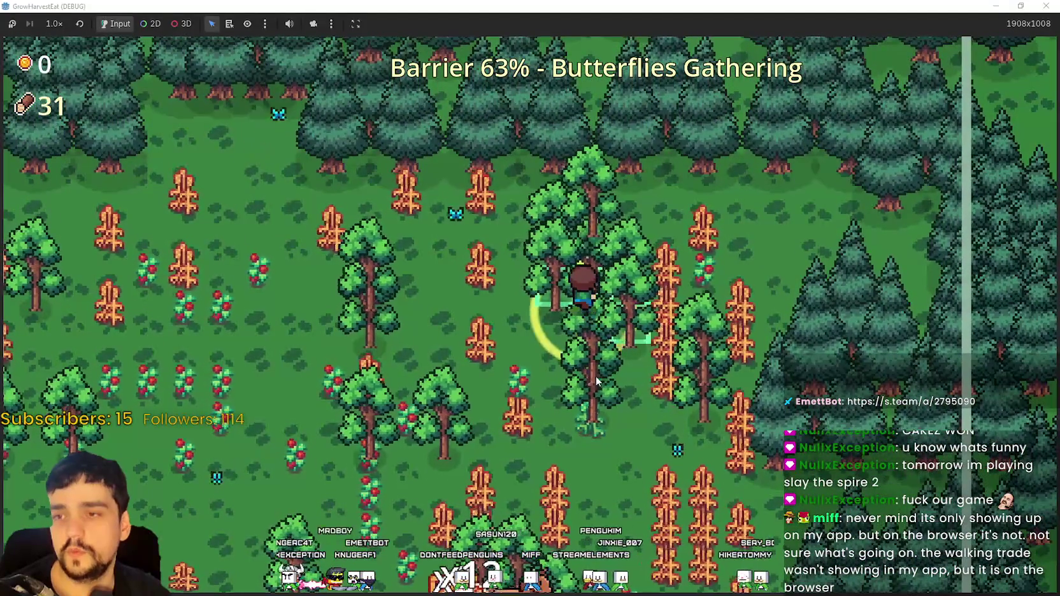
{"action": "key", "text": "a"}
{"action": "key", "text": "a"}
{"action": "key", "text": "s"}
{"action": "key", "text": "s"}
{"action": "key", "text": "w"}
{"action": "key", "text": "d"}
{"action": "key", "text": "s"}
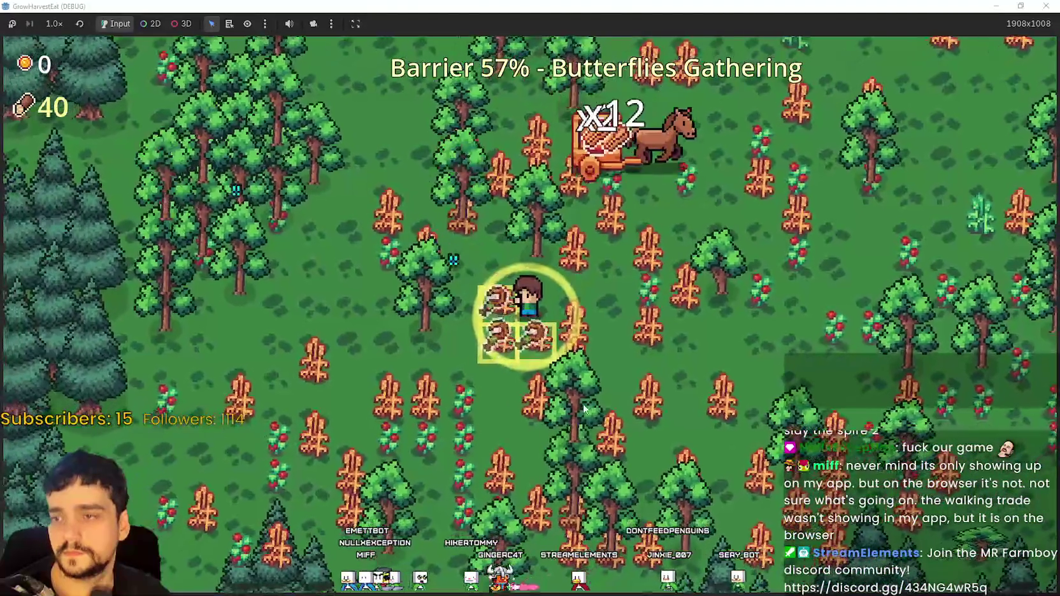
{"action": "key", "text": "s"}
Push up-right deeper into the forest, gathering seeds and harvesting nearby crops
{"action": "key", "text": "w"}
{"action": "key", "text": "d"}
{"action": "key", "text": "w"}
{"action": "key", "text": "d"}
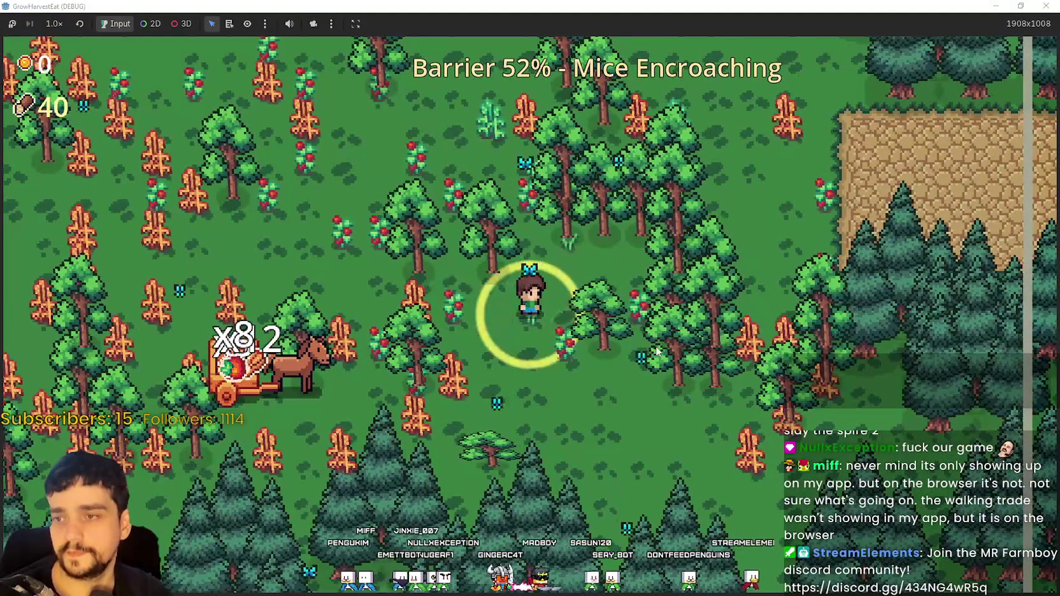
{"action": "key", "text": "w"}
{"action": "key", "text": "d"}
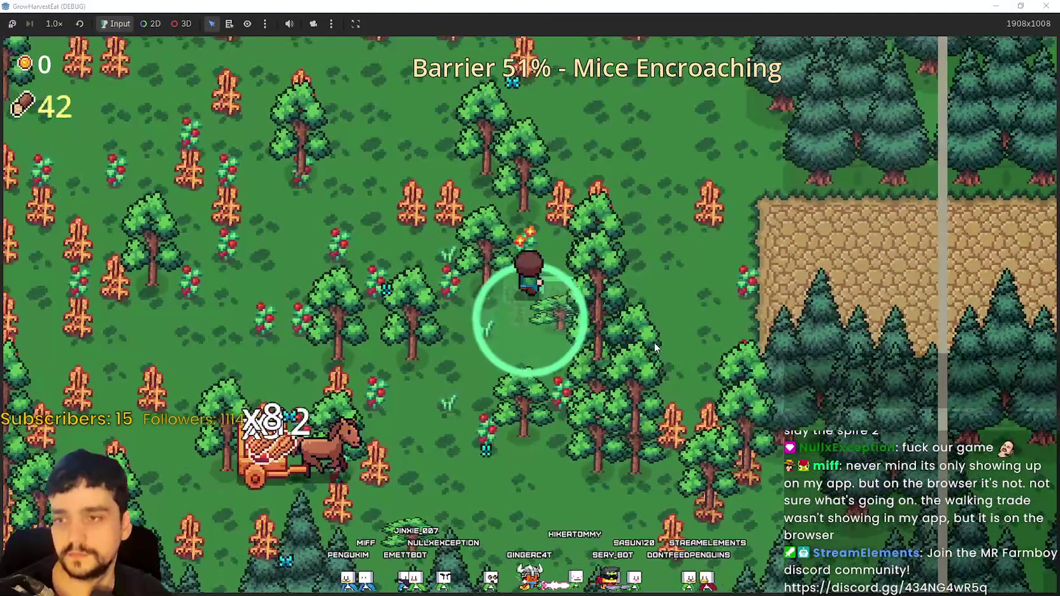
{"action": "key", "text": "w"}
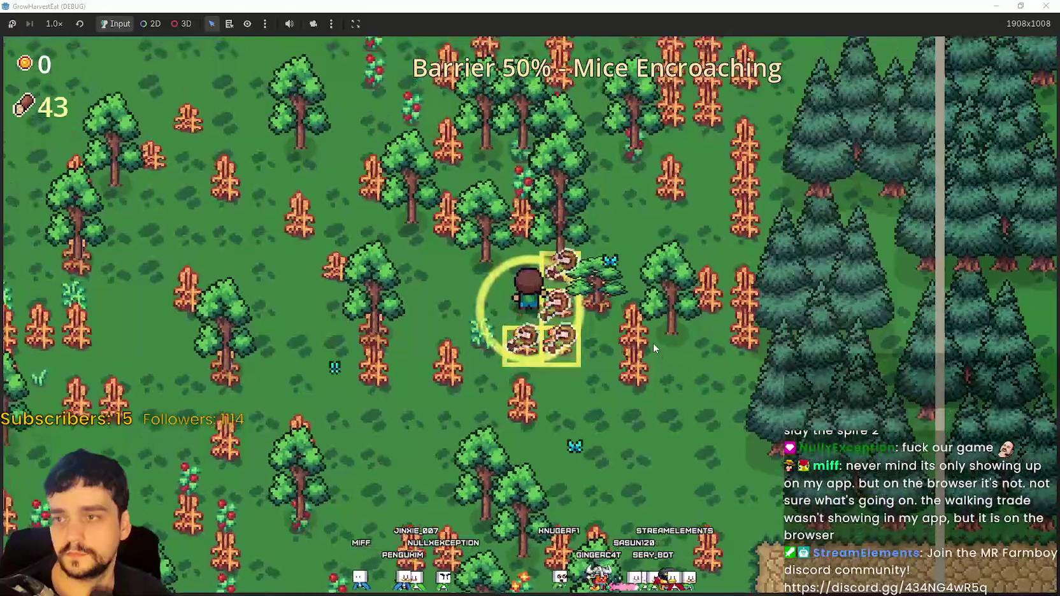
{"action": "key", "text": "w"}
{"action": "key", "text": "d"}
Harvest crops north and left across the field, then enter the pine clearing to end the stage
{"action": "key", "text": "w"}
{"action": "key", "text": "a"}
{"action": "key", "text": "a"}
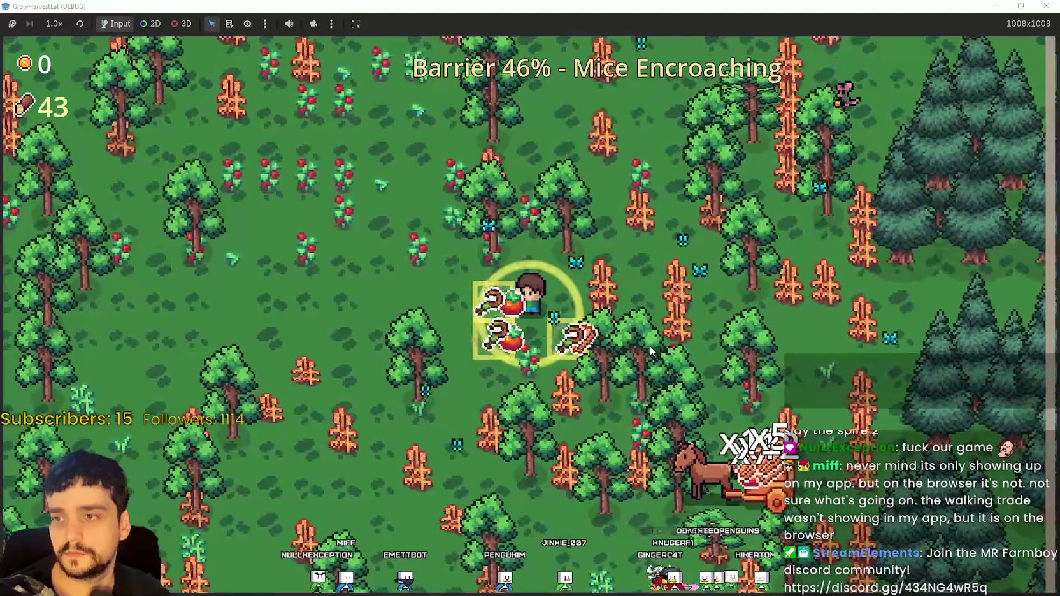
{"action": "key", "text": "w"}
{"action": "key", "text": "a"}
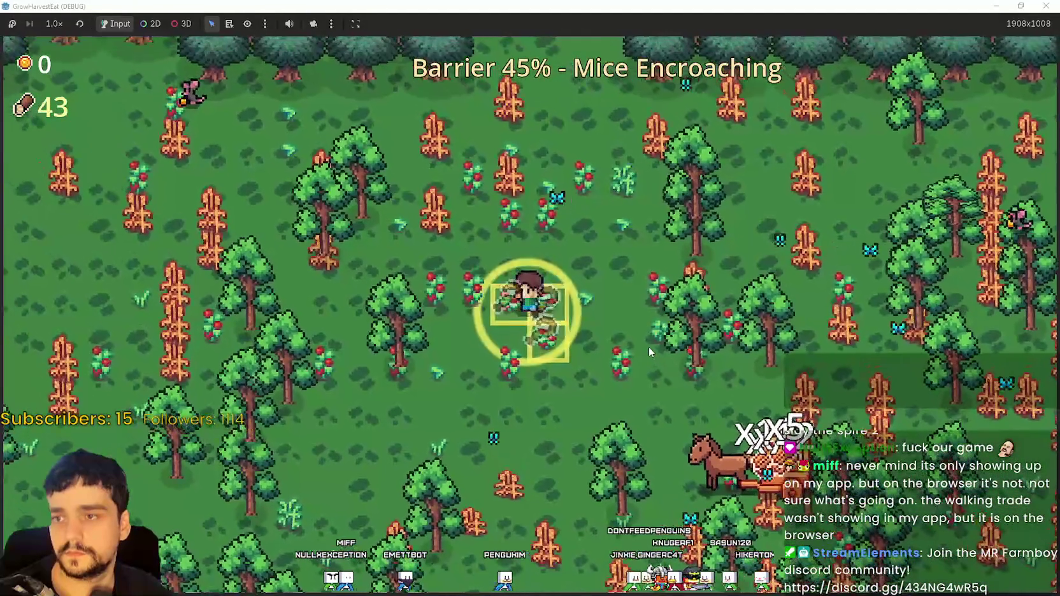
{"action": "key", "text": "s"}
{"action": "key", "text": "a"}
{"action": "key", "text": "d"}
{"action": "key", "text": "d"}
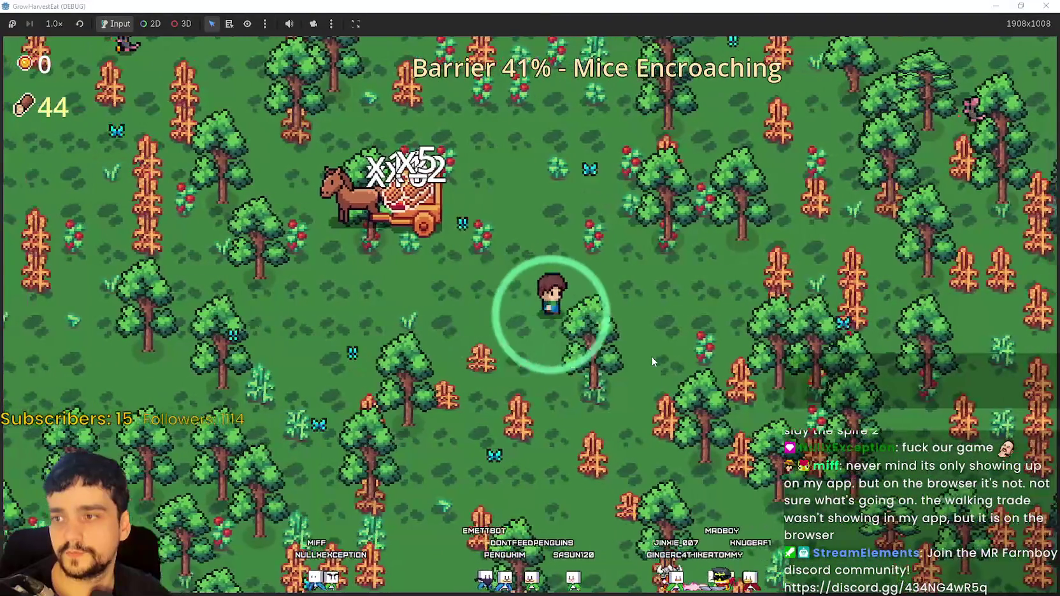
{"action": "key", "text": "d"}
{"action": "key", "text": "s"}
{"action": "key", "text": "d"}
{"action": "key", "text": "s"}
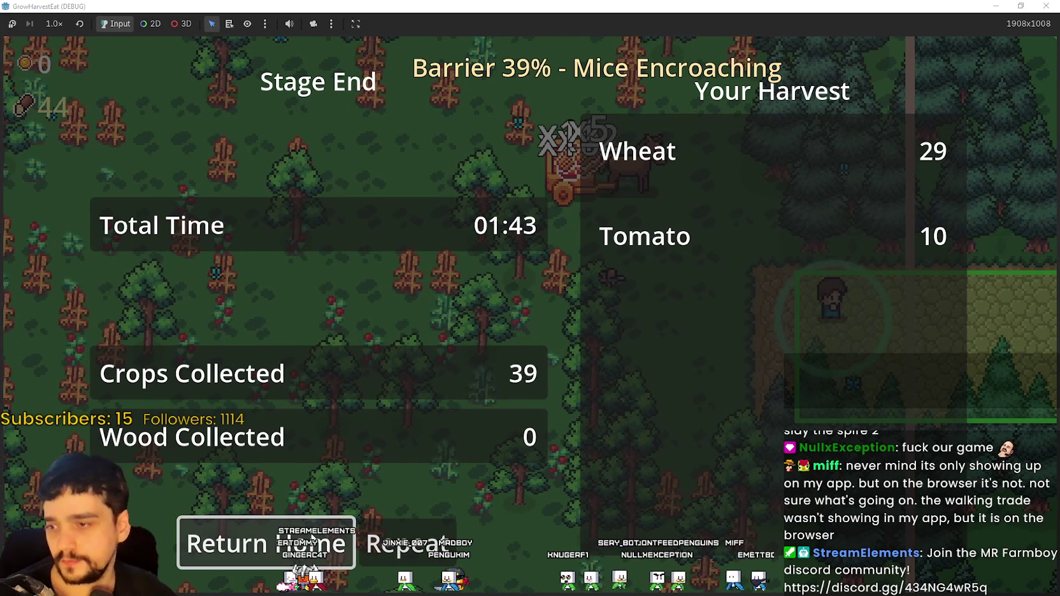
Leave the Stage End results (29 wheat, 10 tomato) and return home to the village
{"action": "key", "text": "Return"}
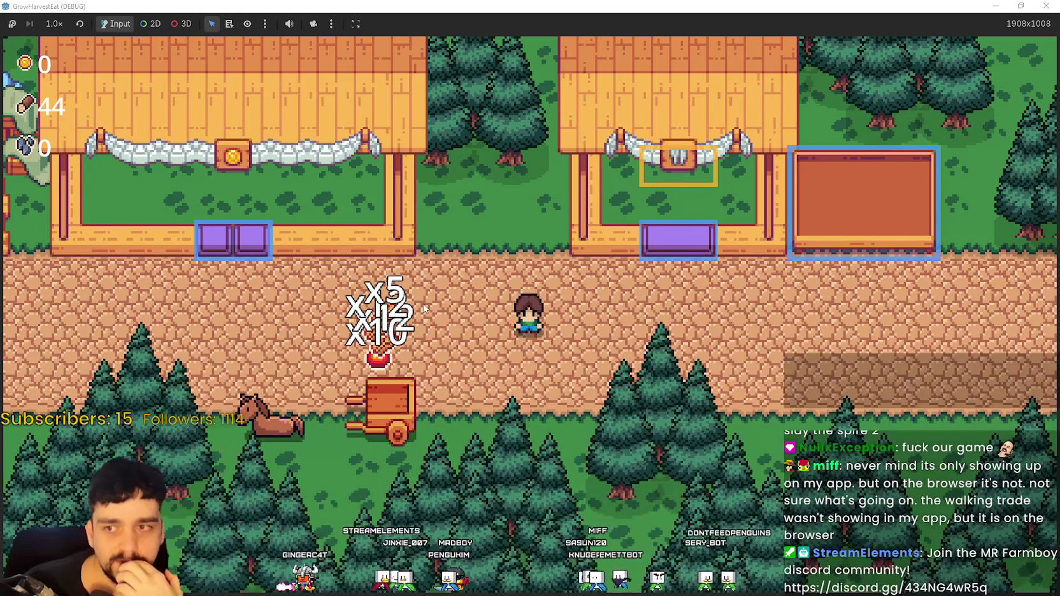
Collect the harvest at the cart and carry it onto the orange selling plot for 24 coins
{"action": "key", "text": "a"}
{"action": "key", "text": "s"}
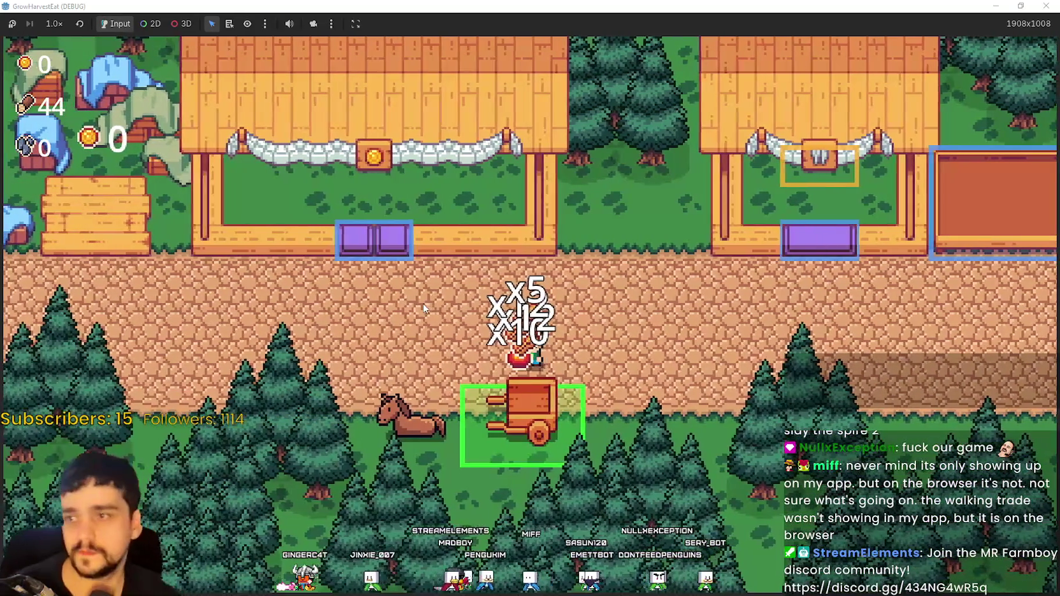
{"action": "key", "text": "d"}
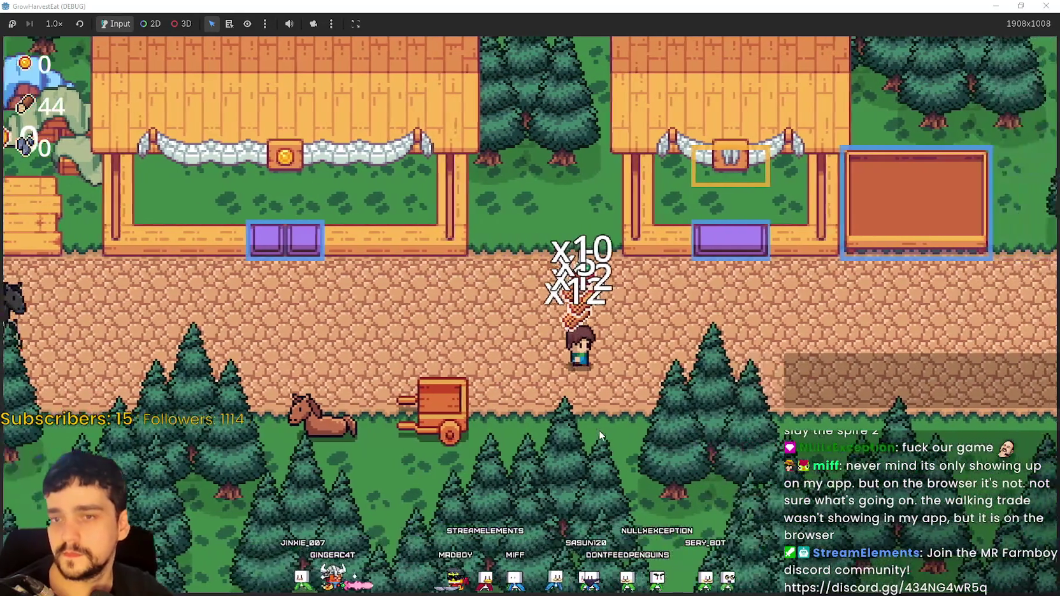
{"action": "key", "text": "d"}
{"action": "key", "text": "w"}
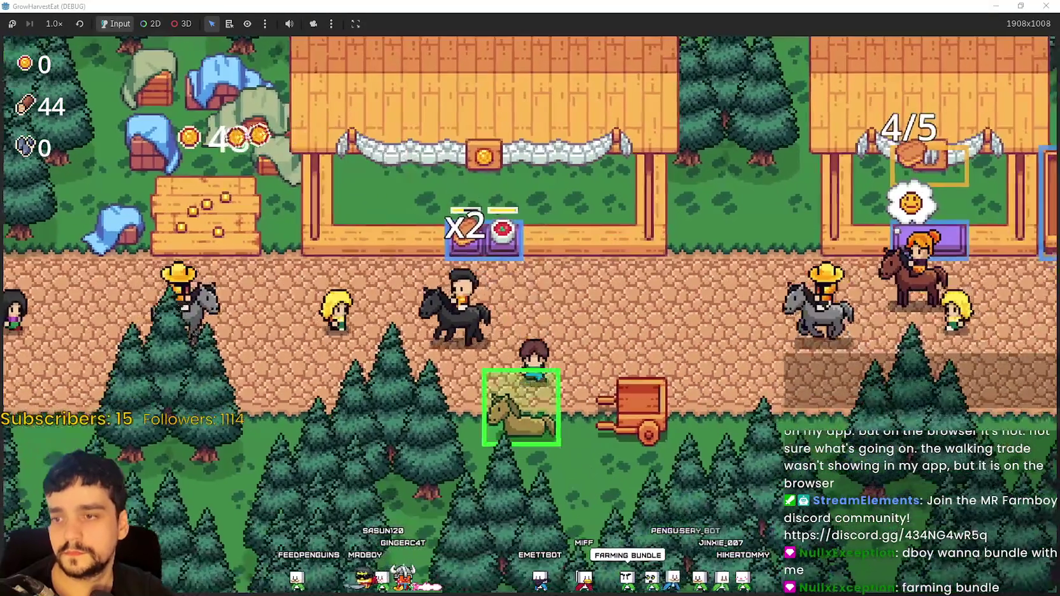
Check Stage 3's crop details in Select a Stage, cancel, then travel to the Stage 2 forest
{"action": "left_click", "coordinate": [523, 436]}
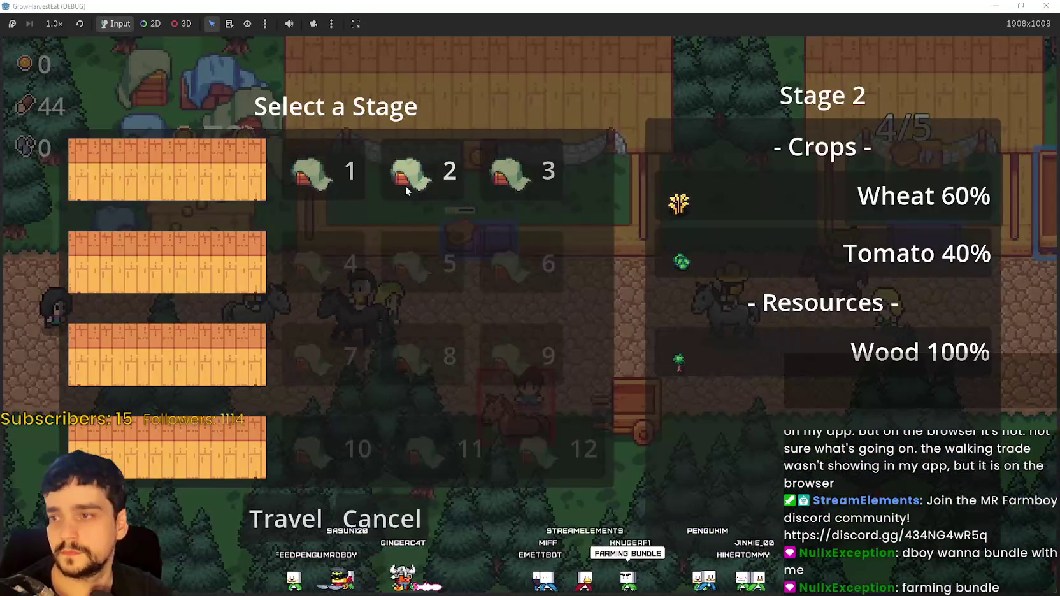
{"action": "left_click", "coordinate": [548, 167]}
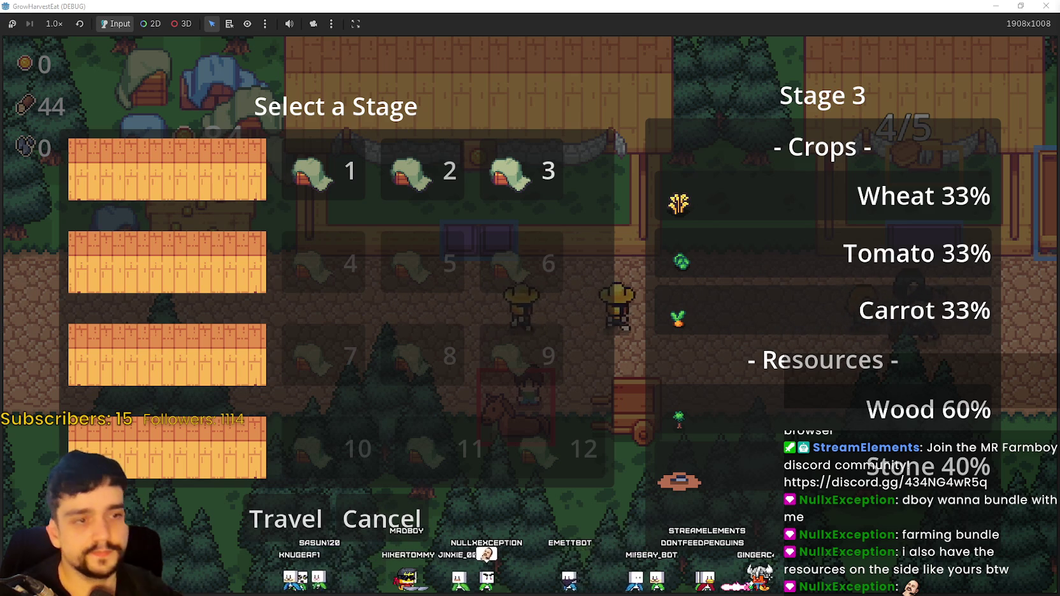
{"action": "left_click", "coordinate": [390, 516]}
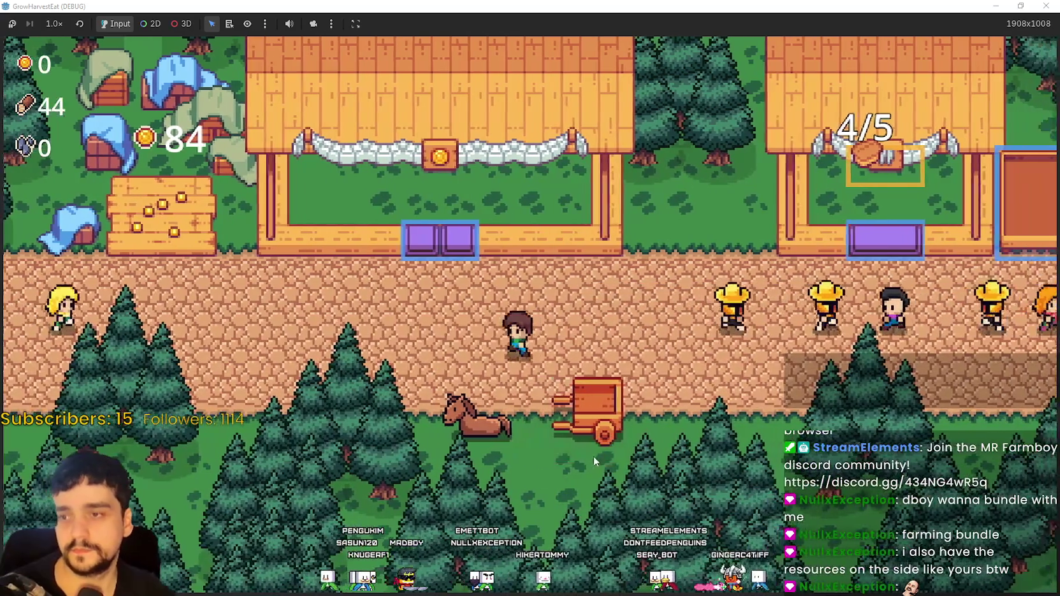
{"action": "left_click", "coordinate": [586, 449]}
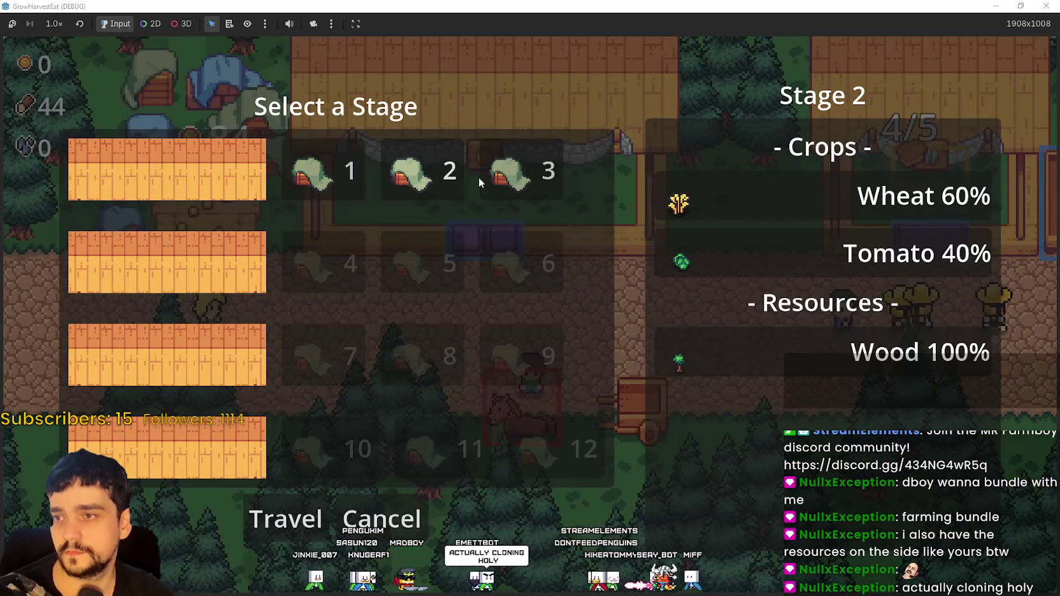
{"action": "left_click", "coordinate": [289, 521]}
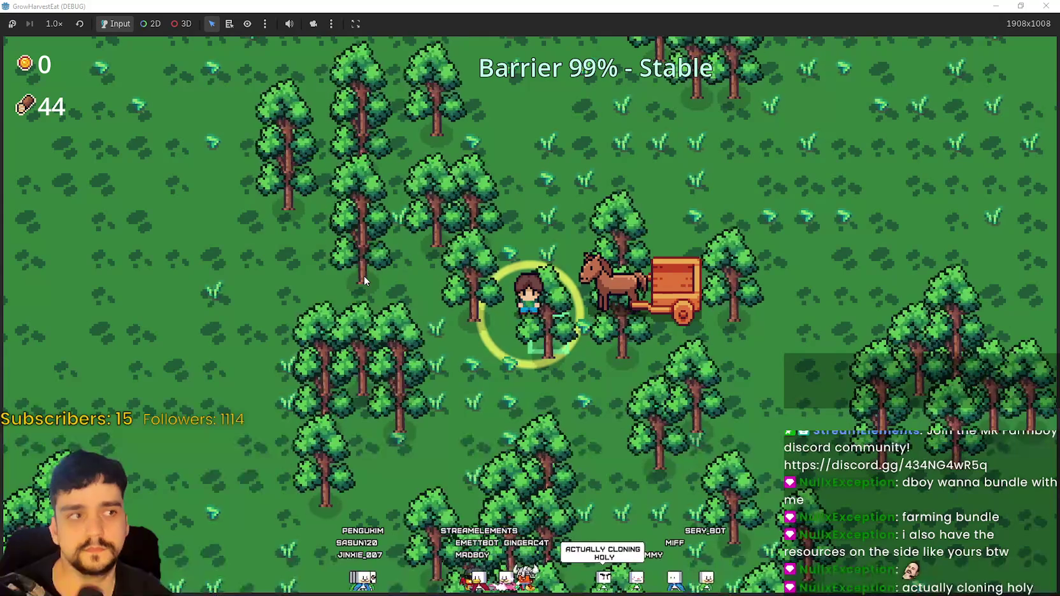
Chop a few forest trees to reach 47 wood and return home to the village
{"action": "key", "text": "a"}
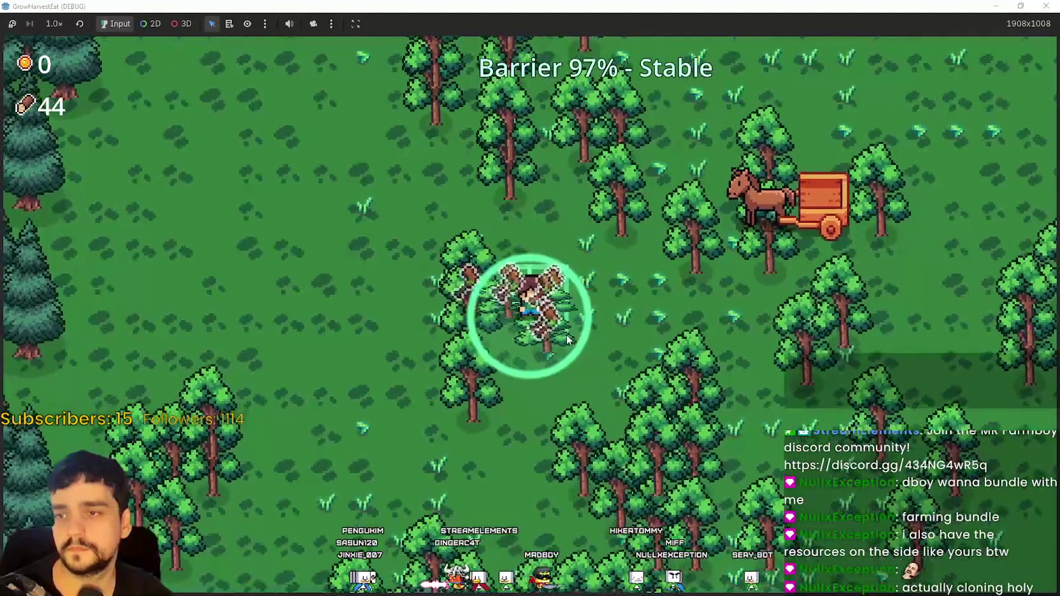
{"action": "key", "text": "d"}
{"action": "key", "text": "w"}
{"action": "key", "text": "w"}
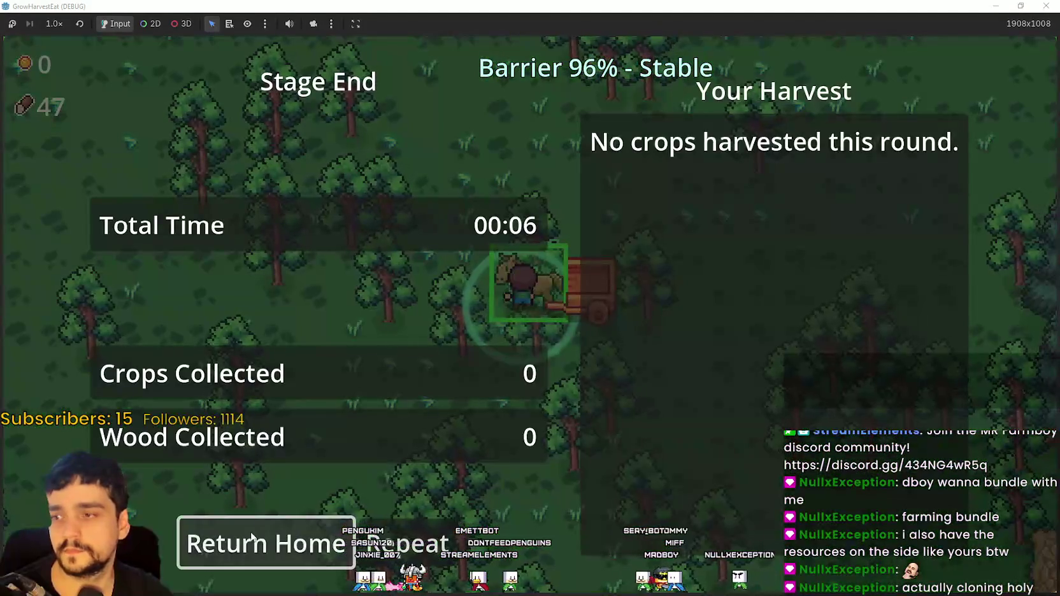
{"action": "left_click", "coordinate": [252, 540]}
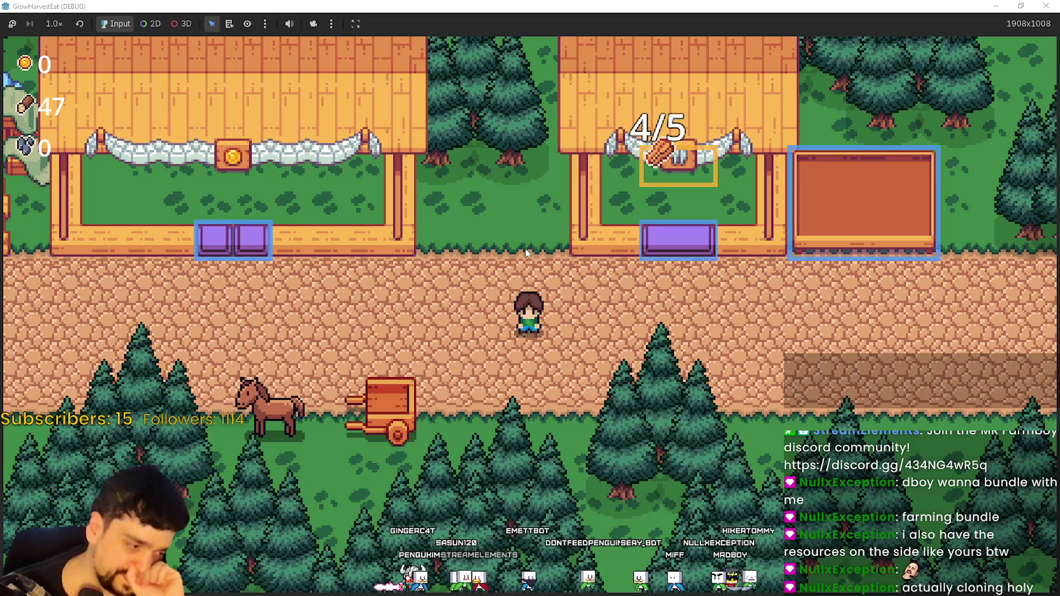
Mount the horse and travel to the forest_3 stage
{"action": "key", "text": "a"}
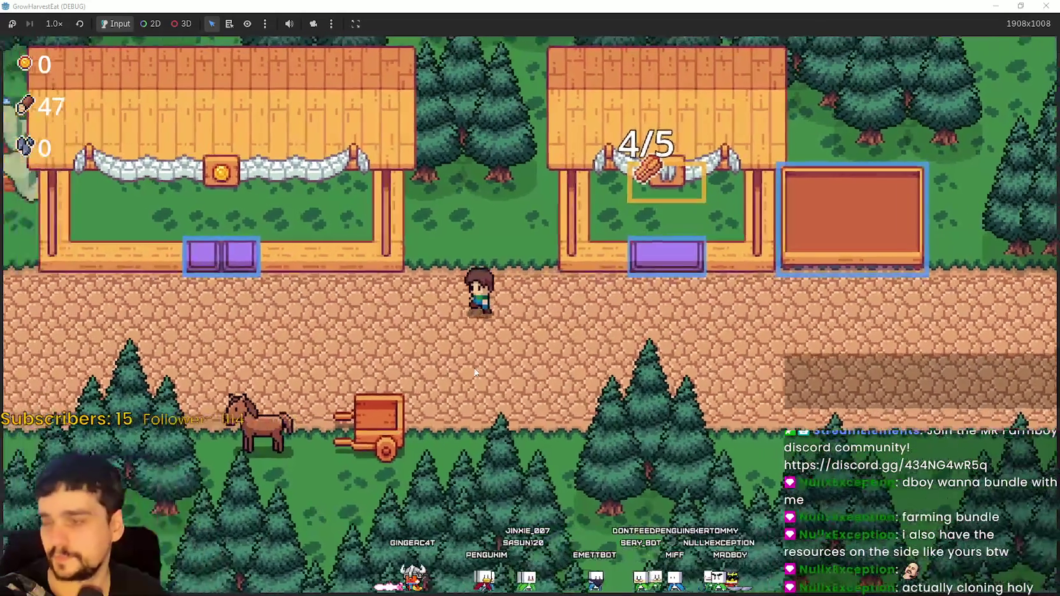
{"action": "key", "text": "s"}
{"action": "key", "text": "a"}
{"action": "left_click", "coordinate": [489, 423]}
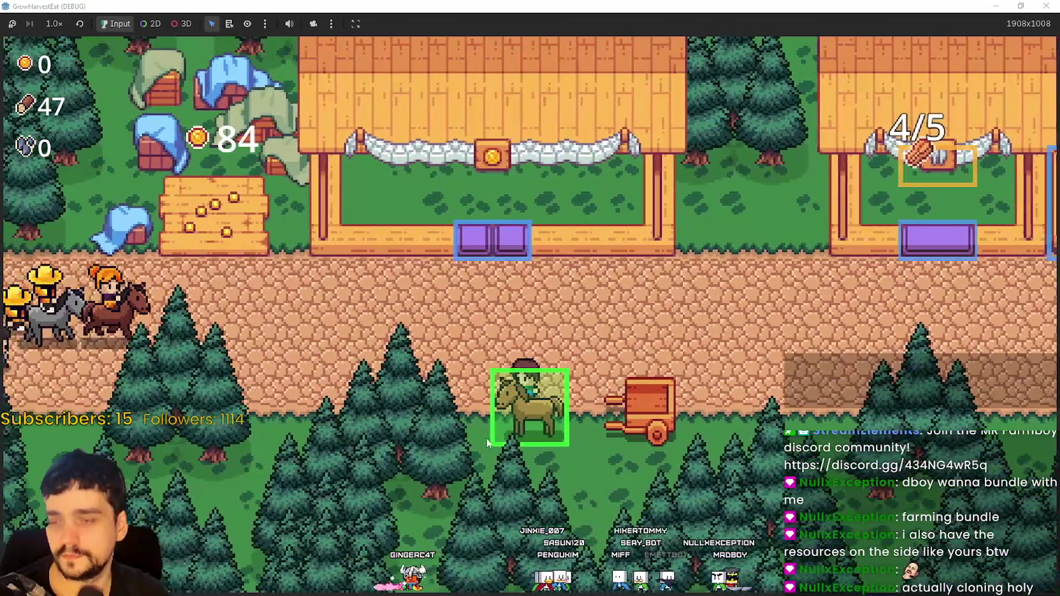
{"action": "key", "text": "a"}
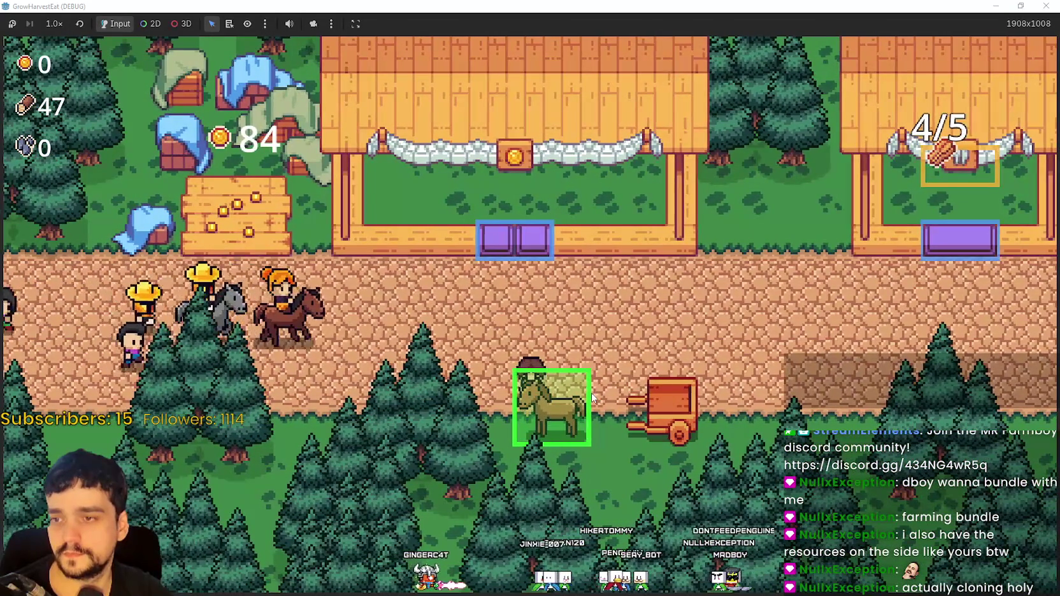
{"action": "left_click", "coordinate": [522, 431]}
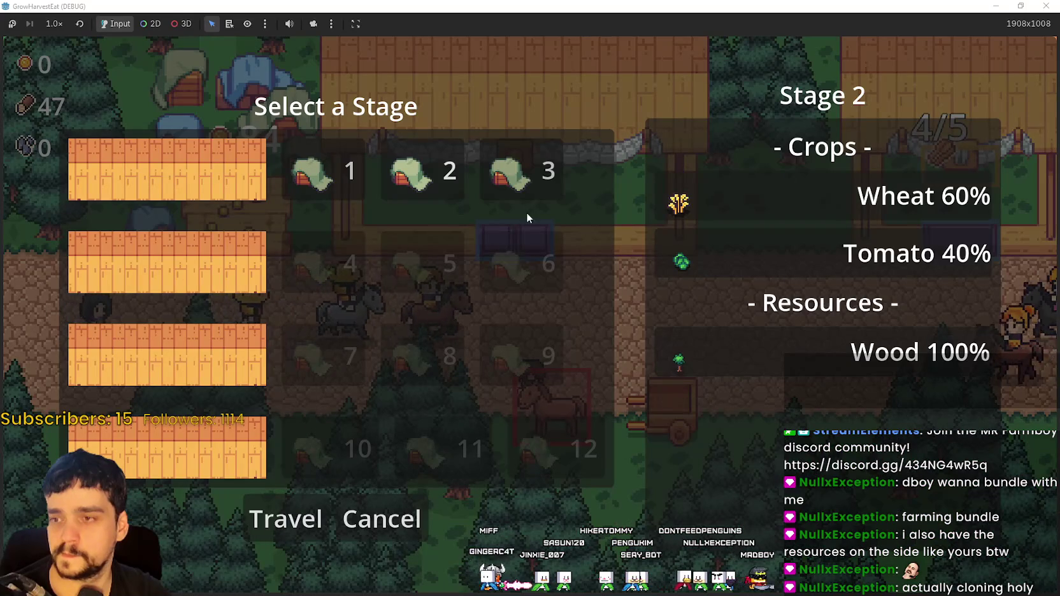
{"action": "left_click", "coordinate": [293, 518]}
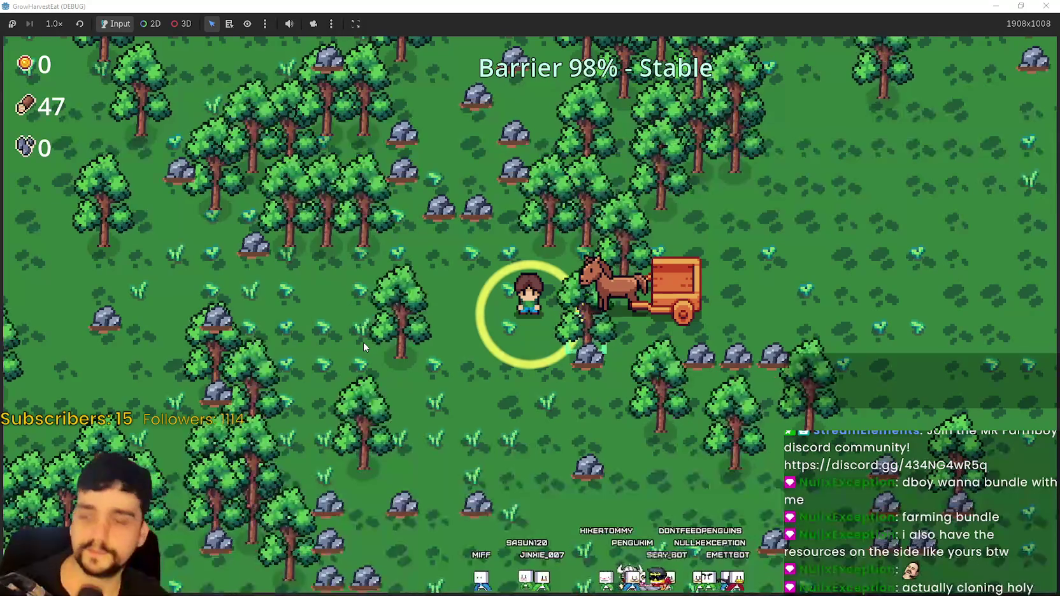
Chop the trees around the forest entrance, walking left and up through the woods
{"action": "key", "text": "w"}
{"action": "key", "text": "w"}
{"action": "key", "text": "d"}
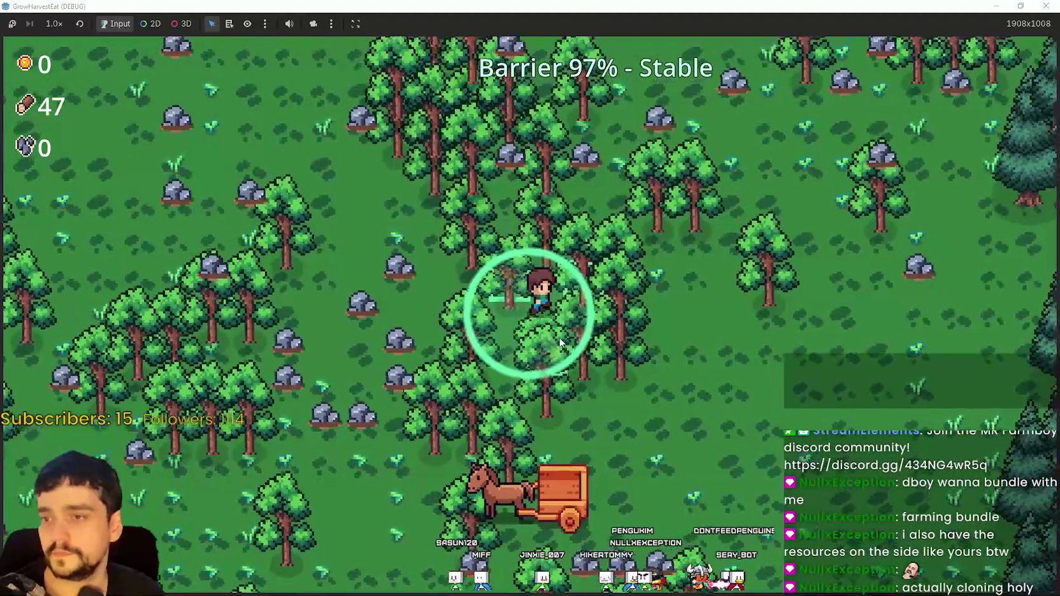
{"action": "key", "text": "a"}
{"action": "key", "text": "d"}
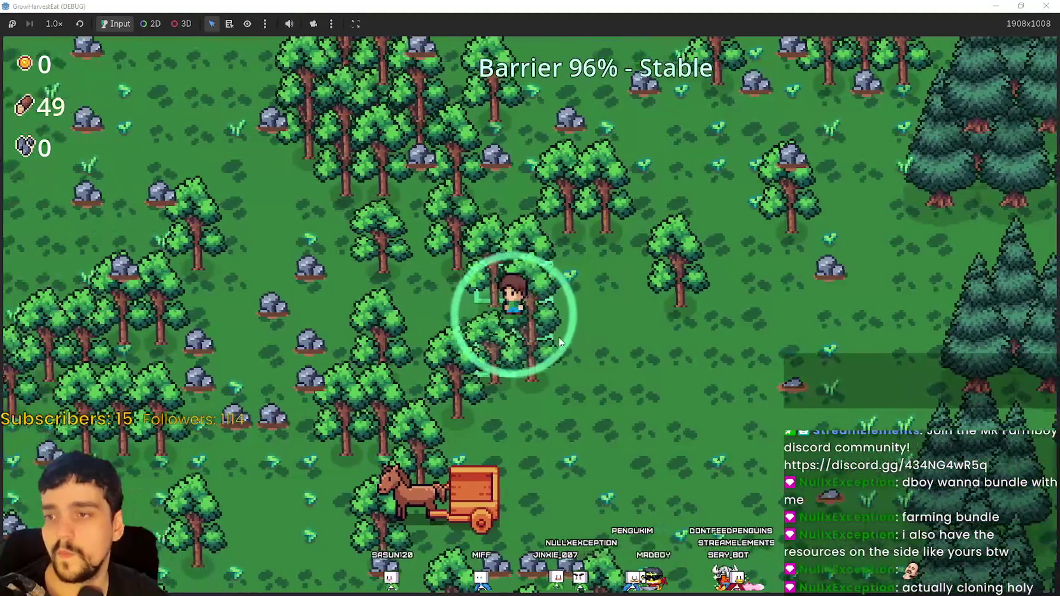
{"action": "key", "text": "d"}
{"action": "key", "text": "s"}
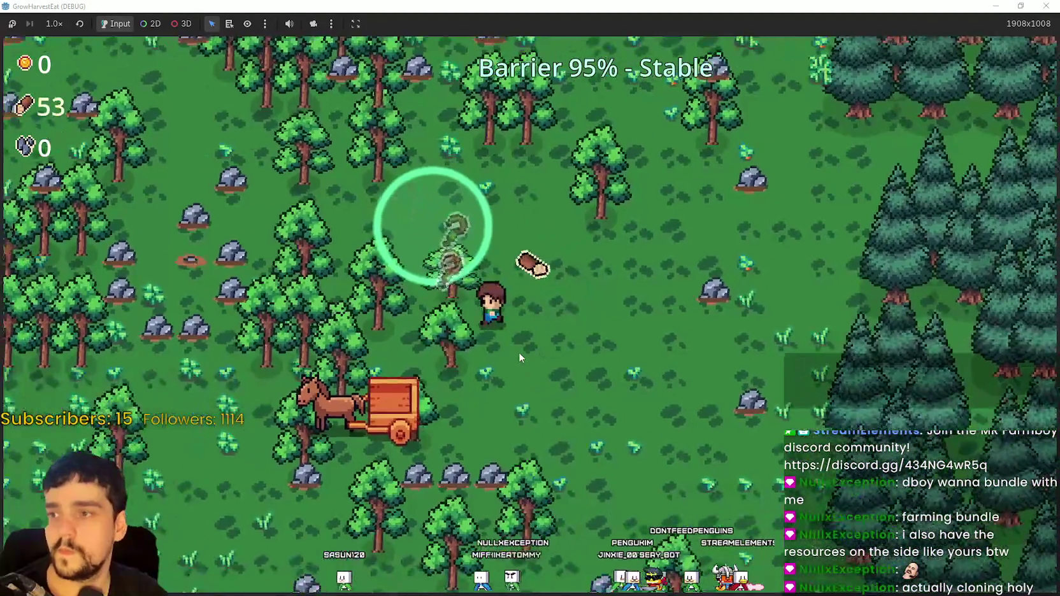
{"action": "key", "text": "a"}
{"action": "key", "text": "d"}
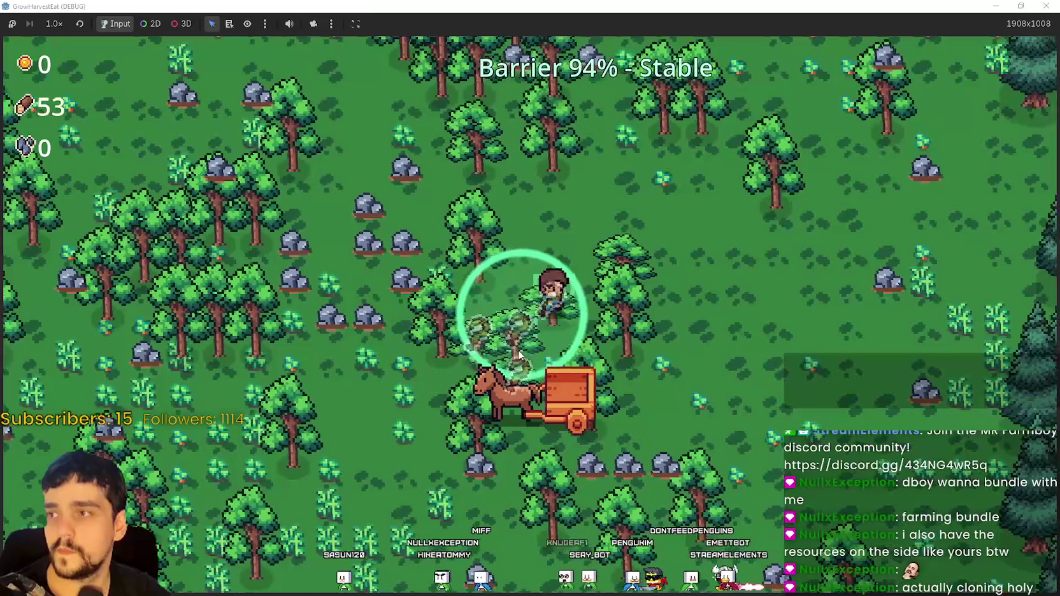
{"action": "key", "text": "a"}
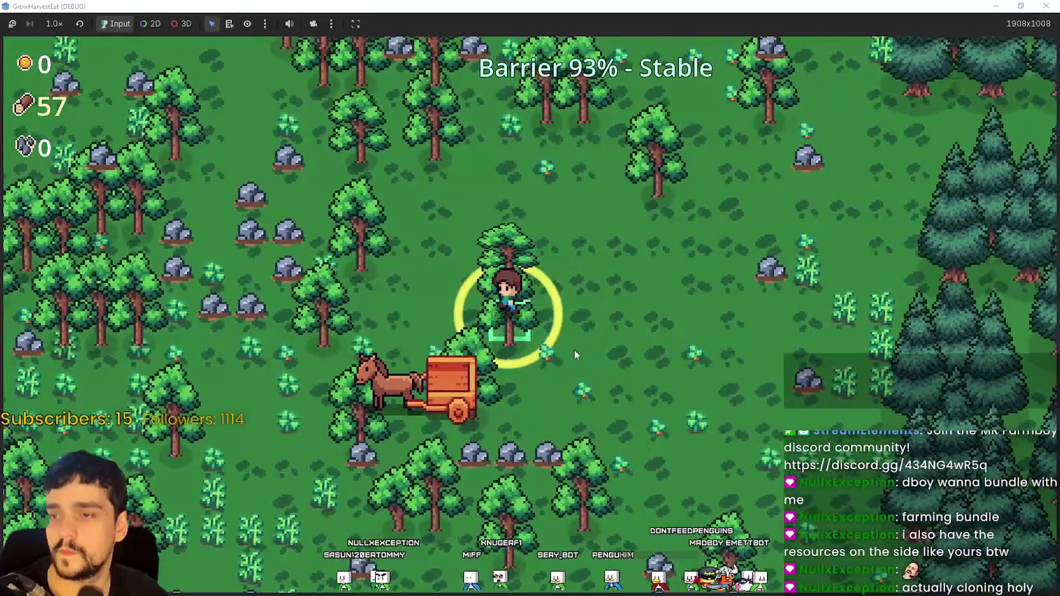
{"action": "key", "text": "a"}
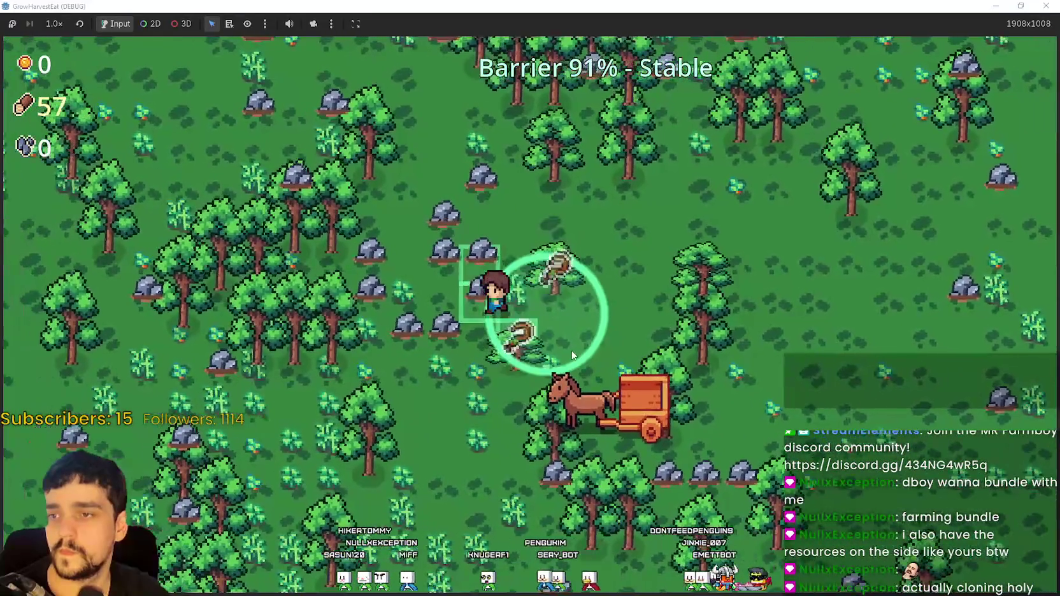
{"action": "key", "text": "w"}
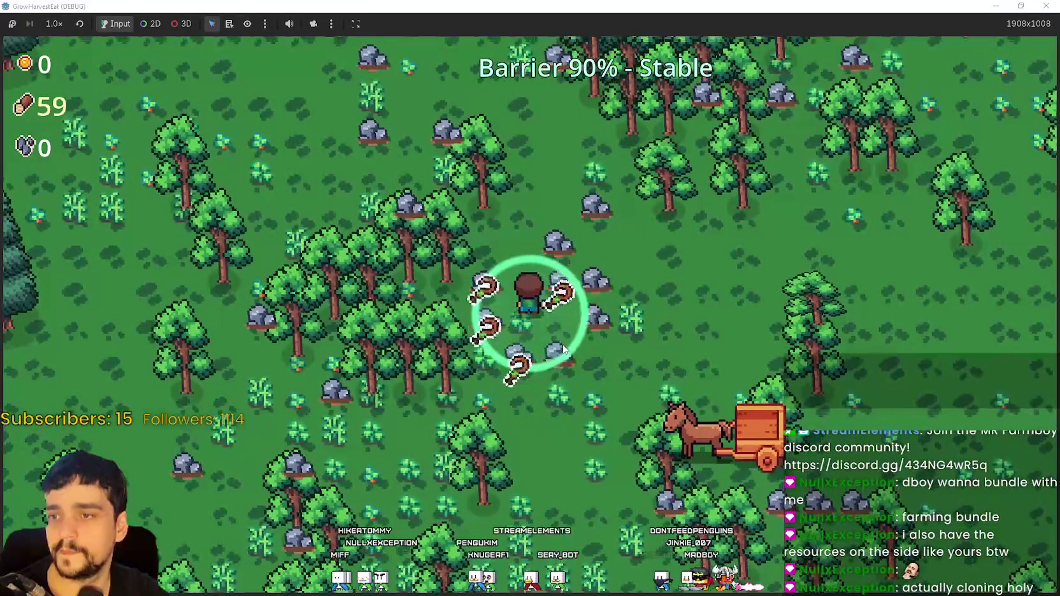
Mine the nearby rocks for stone and chop trees while heading down-left
{"action": "key", "text": "d"}
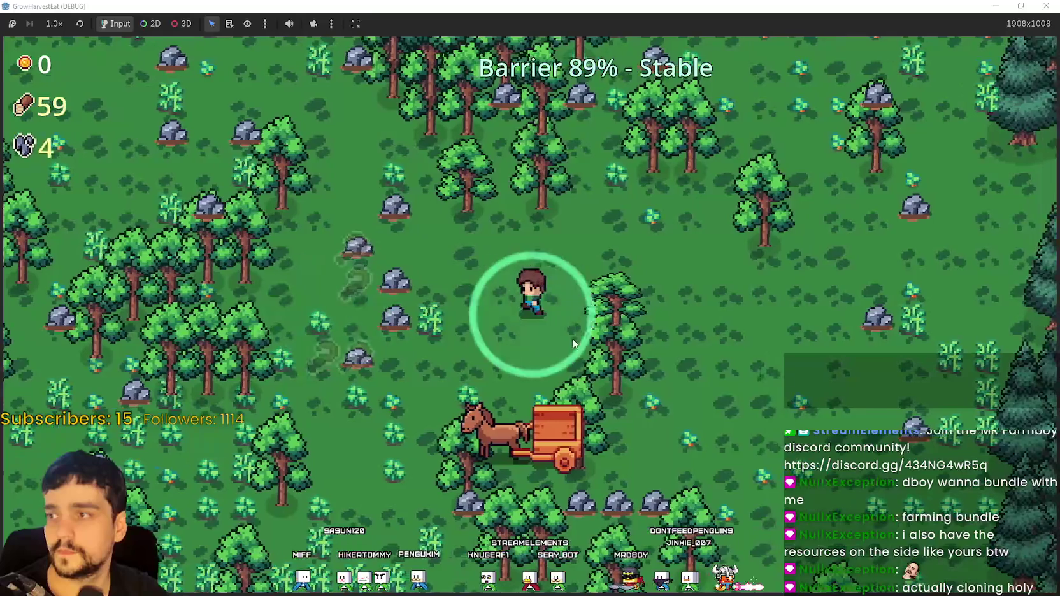
{"action": "key", "text": "a"}
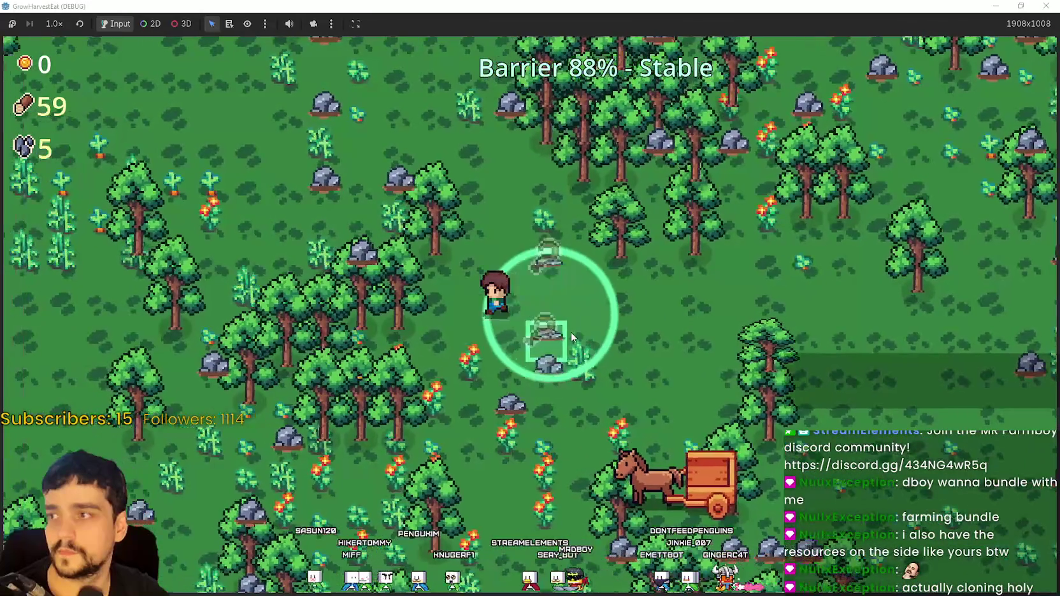
{"action": "key", "text": "s"}
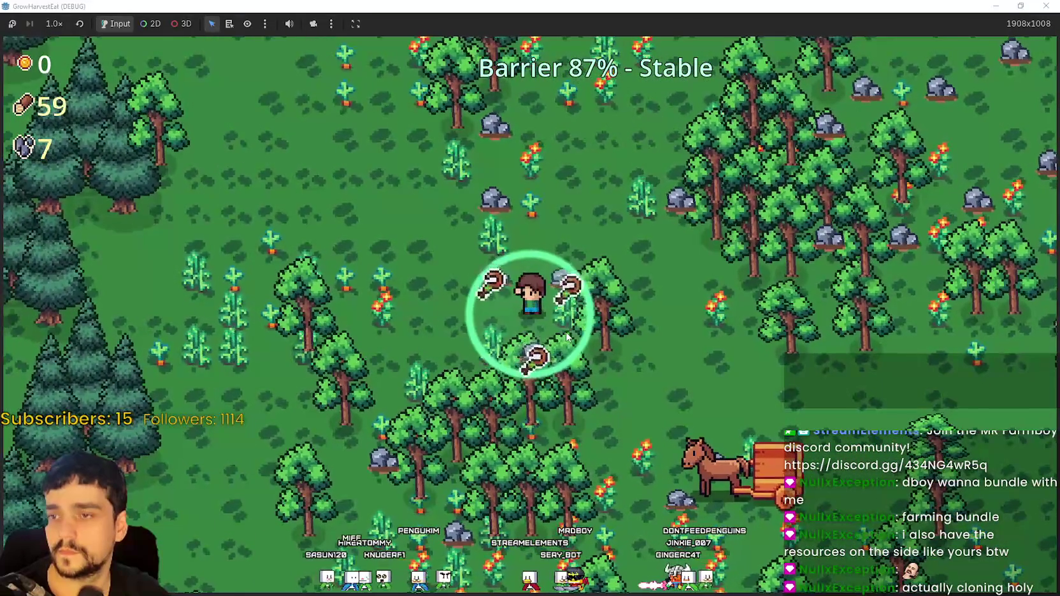
{"action": "key", "text": "s"}
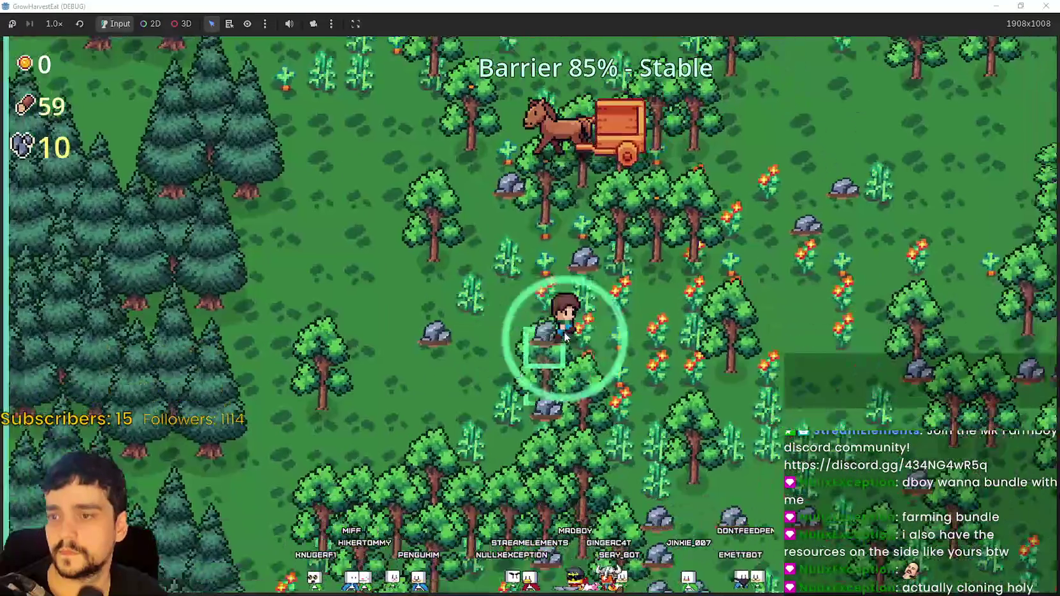
{"action": "key", "text": "a"}
{"action": "key", "text": "s"}
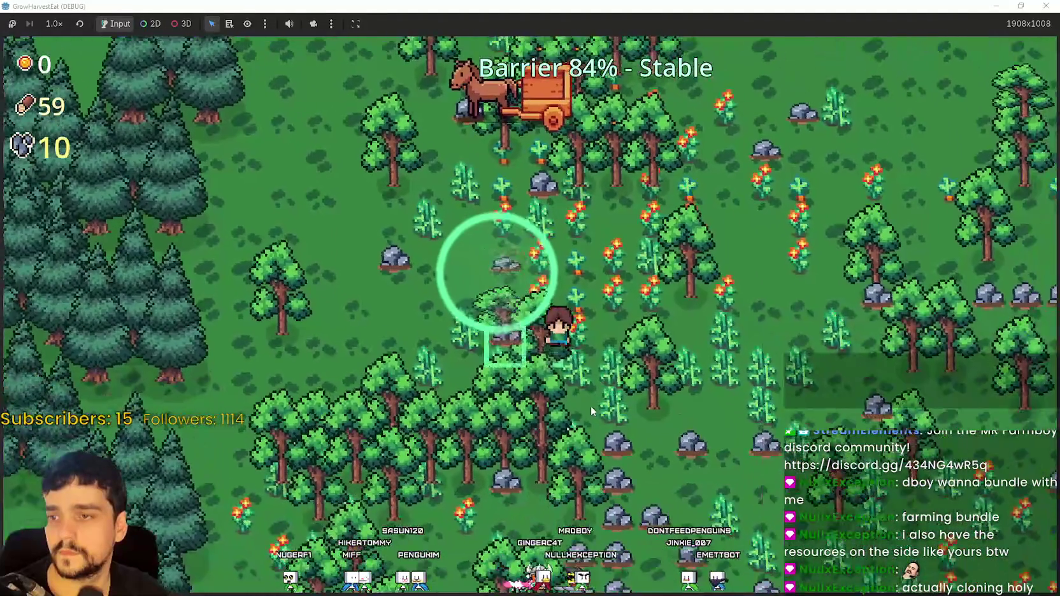
{"action": "key", "text": "s"}
{"action": "key", "text": "a"}
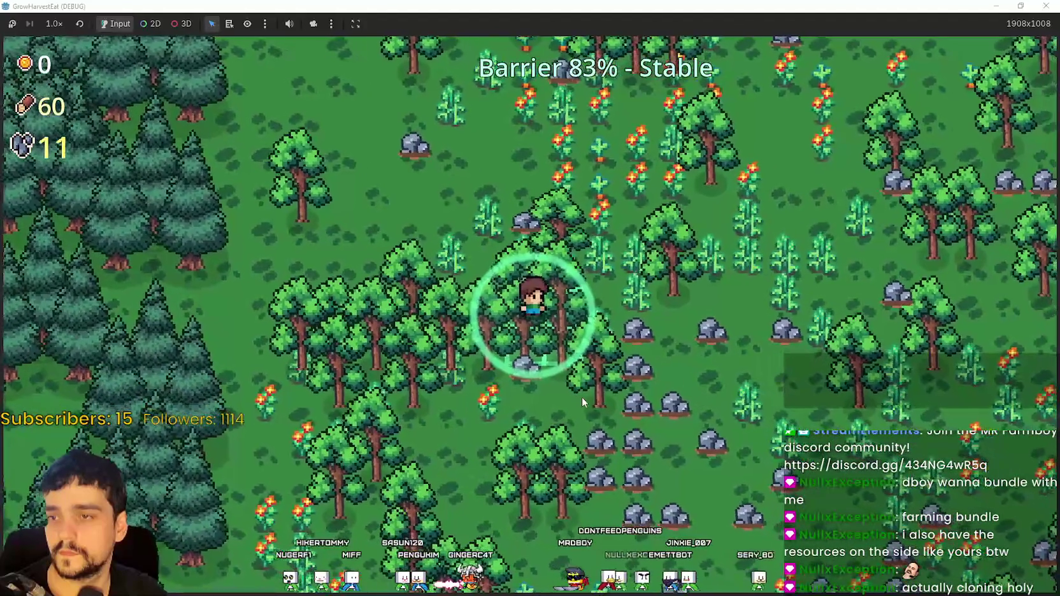
{"action": "key", "text": "d"}
{"action": "key", "text": "s"}
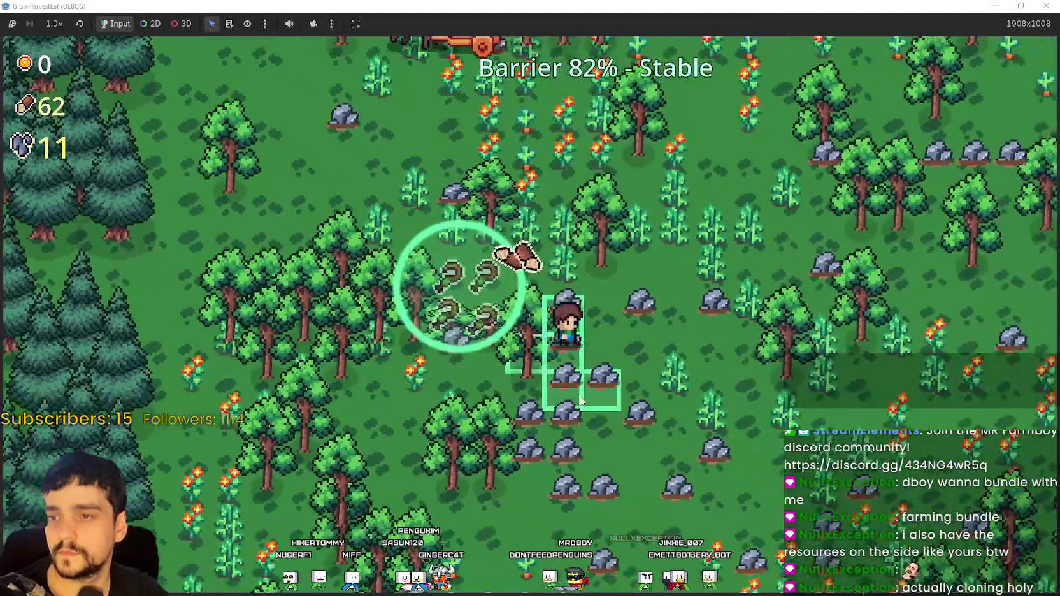
Gather more wood and stone in the rock cluster, then harvest crops near the cart toward the carrots
{"action": "key", "text": "w"}
{"action": "key", "text": "a"}
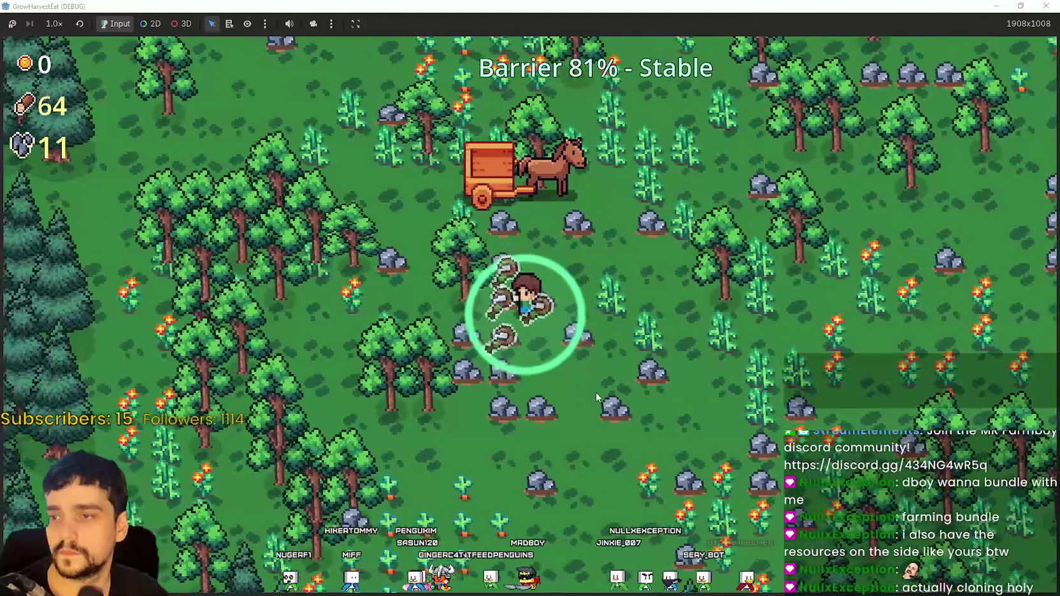
{"action": "key", "text": "d"}
{"action": "key", "text": "s"}
{"action": "key", "text": "w"}
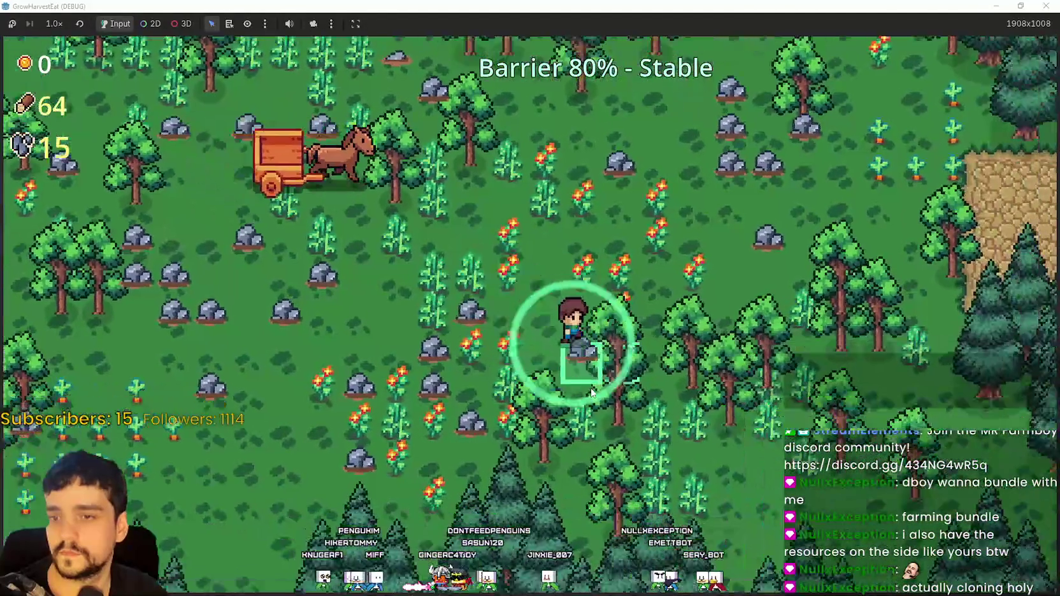
{"action": "key", "text": "a"}
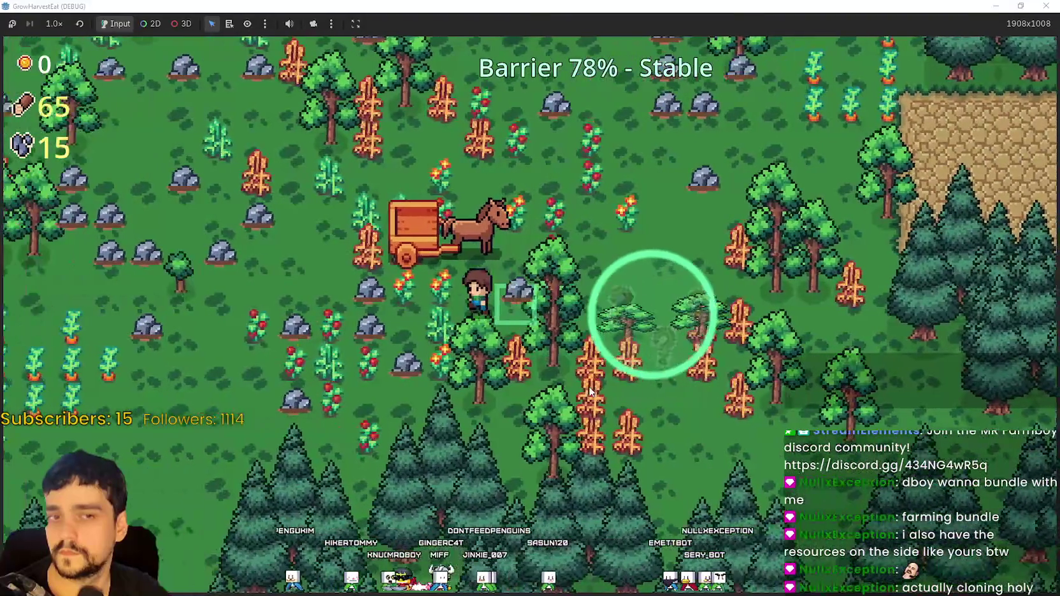
{"action": "key", "text": "a"}
{"action": "key", "text": "s"}
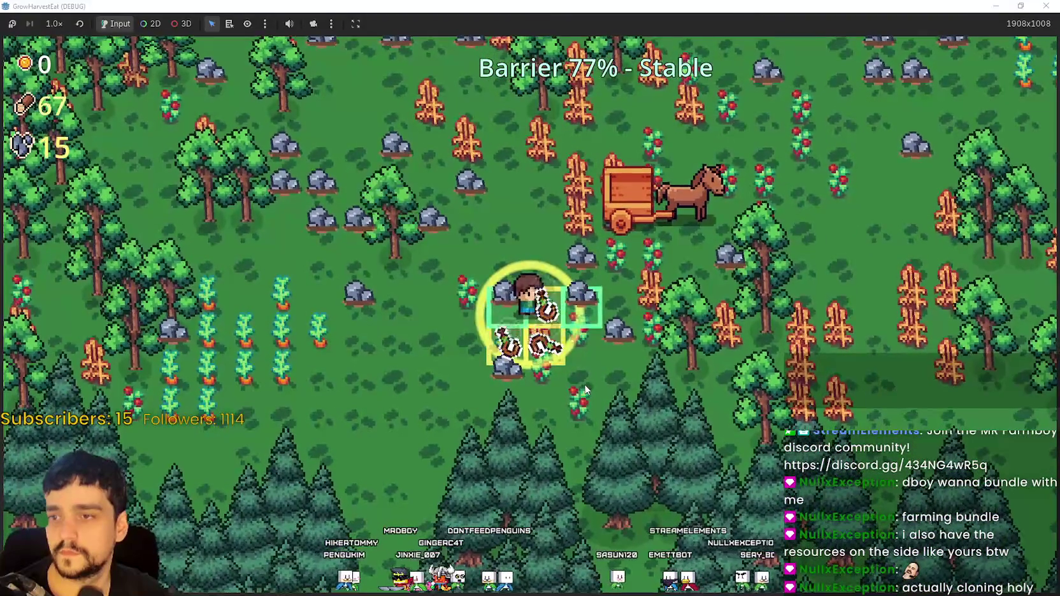
{"action": "key", "text": "a"}
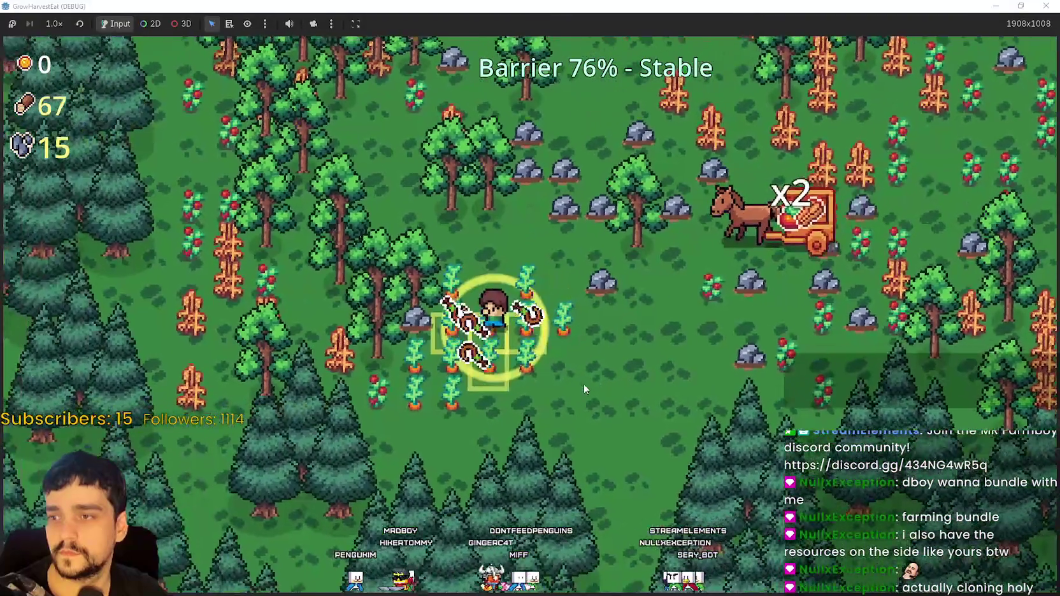
Harvest the carrot patch and crops while crossing the field up-right and back down-left
{"action": "key", "text": "a"}
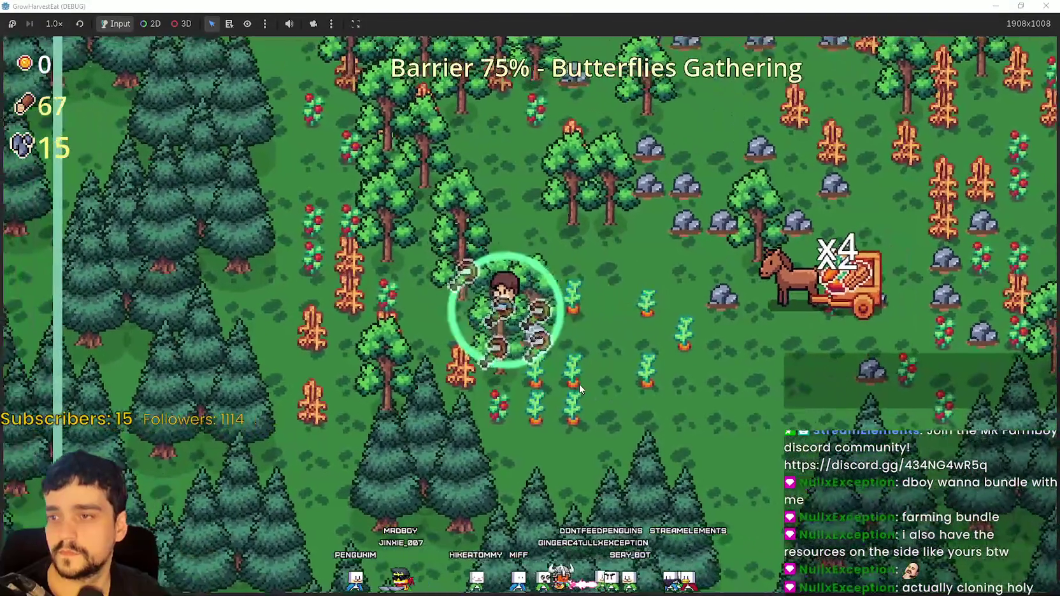
{"action": "key", "text": "w"}
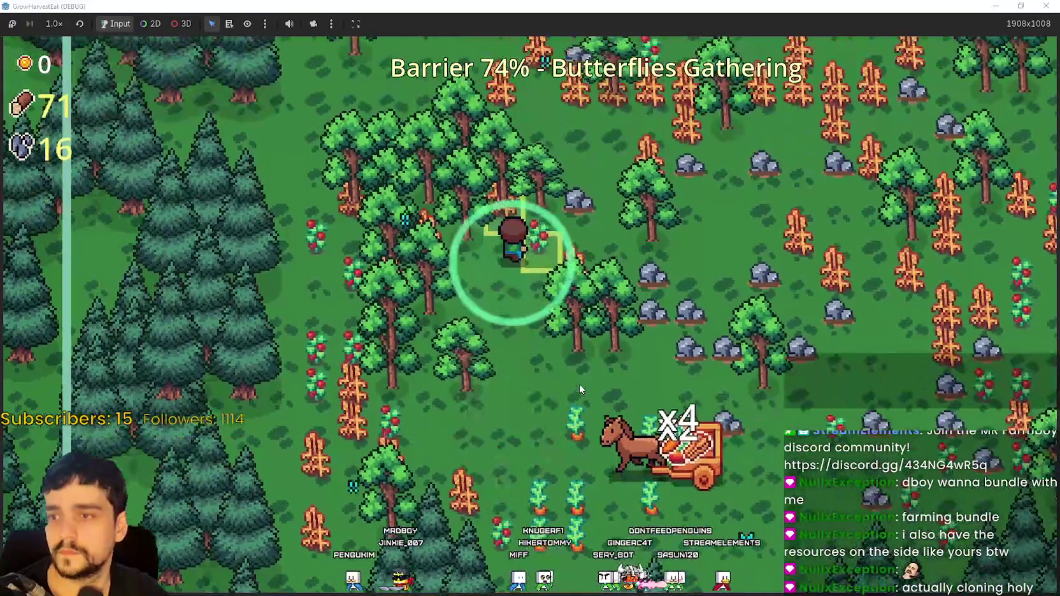
{"action": "key", "text": "w"}
{"action": "key", "text": "d"}
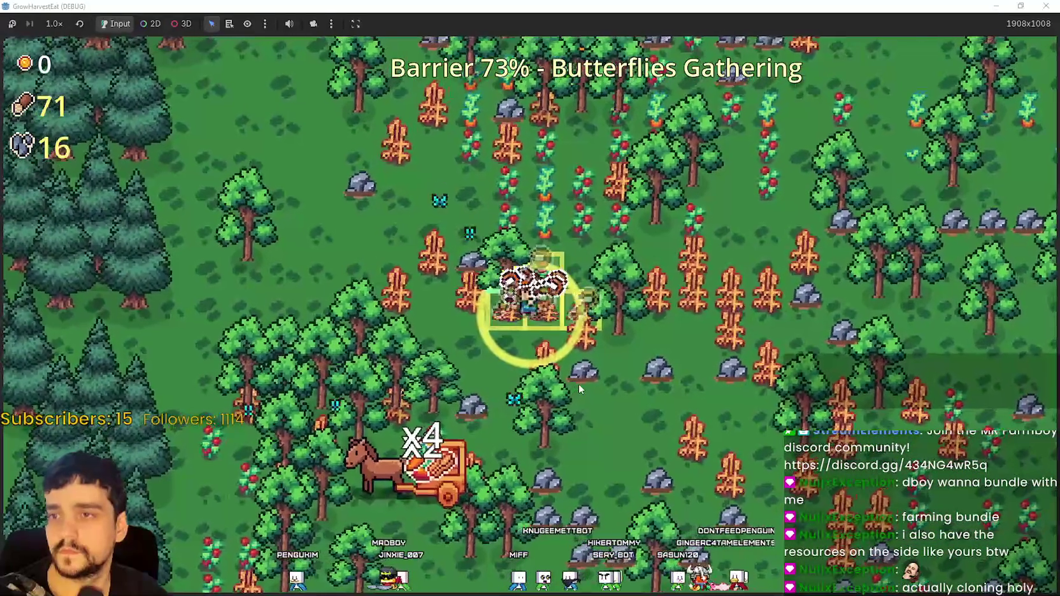
{"action": "key", "text": "w"}
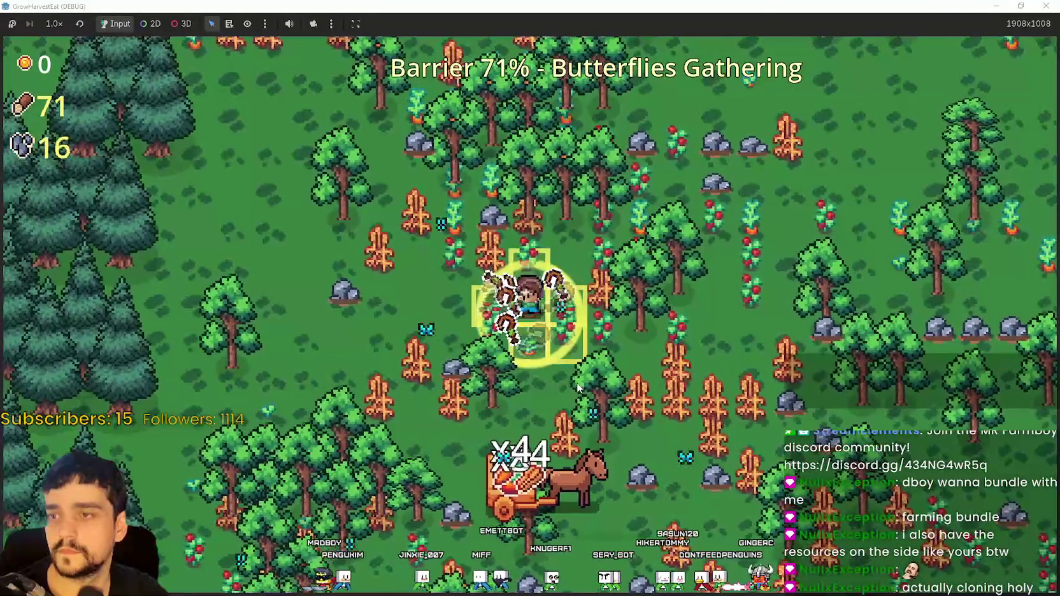
{"action": "key", "text": "d"}
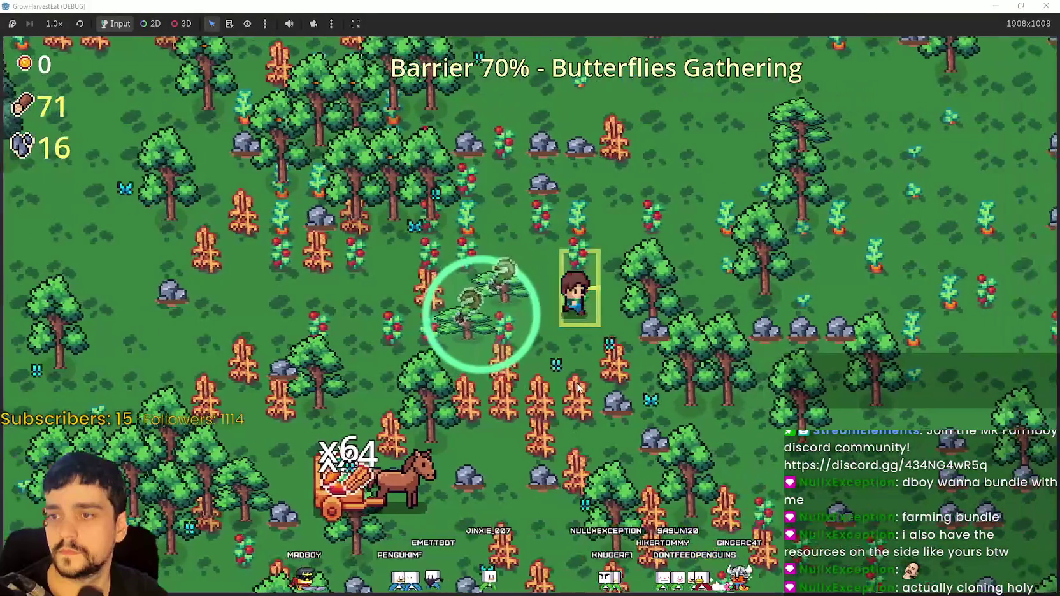
{"action": "key", "text": "s"}
{"action": "key", "text": "a"}
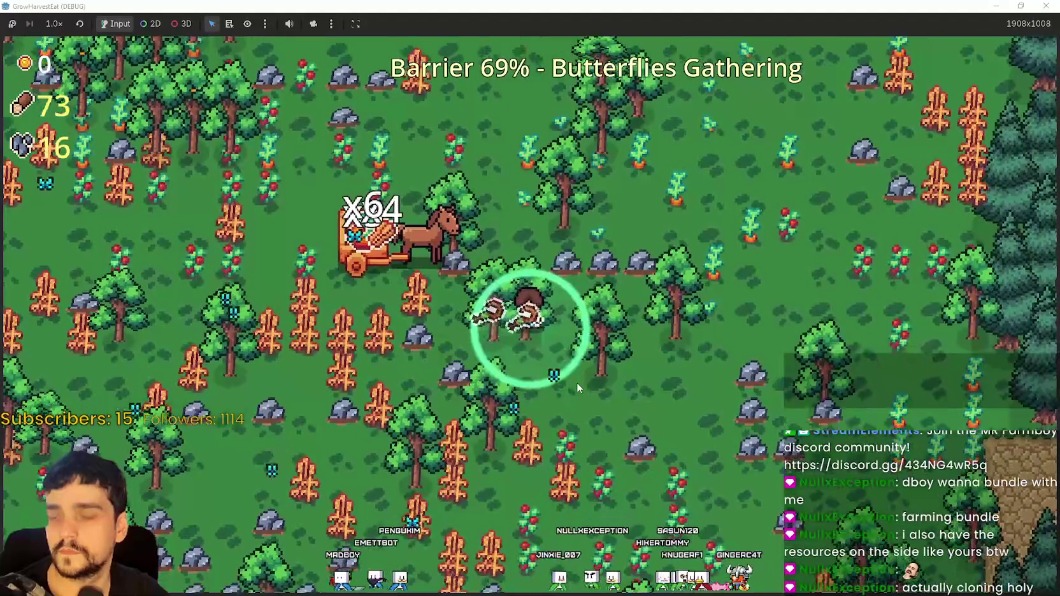
Gather wood from the trees, then harvest through the field into the wheat
{"action": "key", "text": "d"}
{"action": "key", "text": "w"}
{"action": "key", "text": "a"}
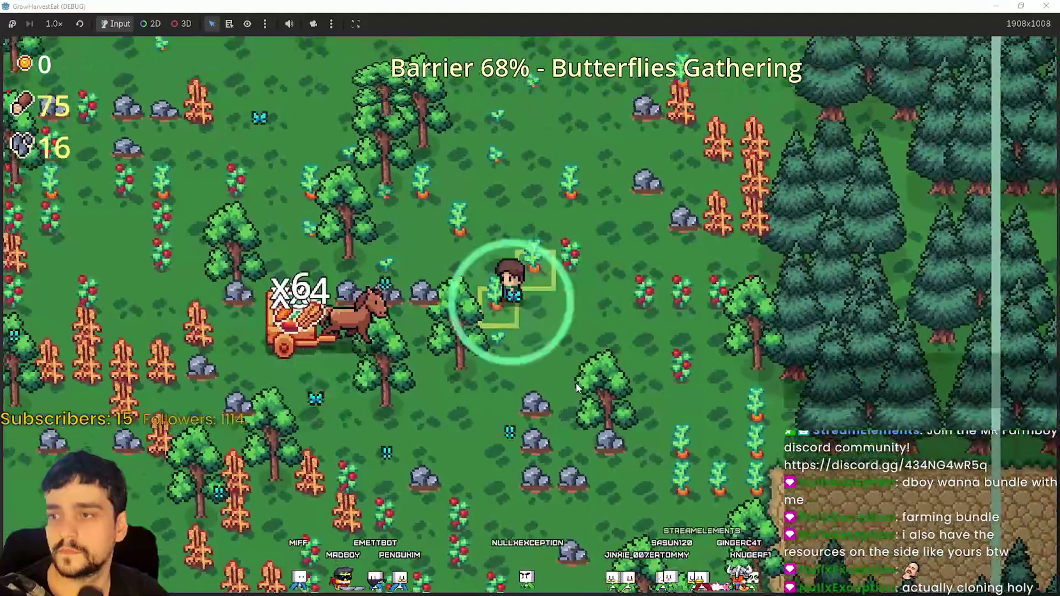
{"action": "key", "text": "s"}
{"action": "key", "text": "a"}
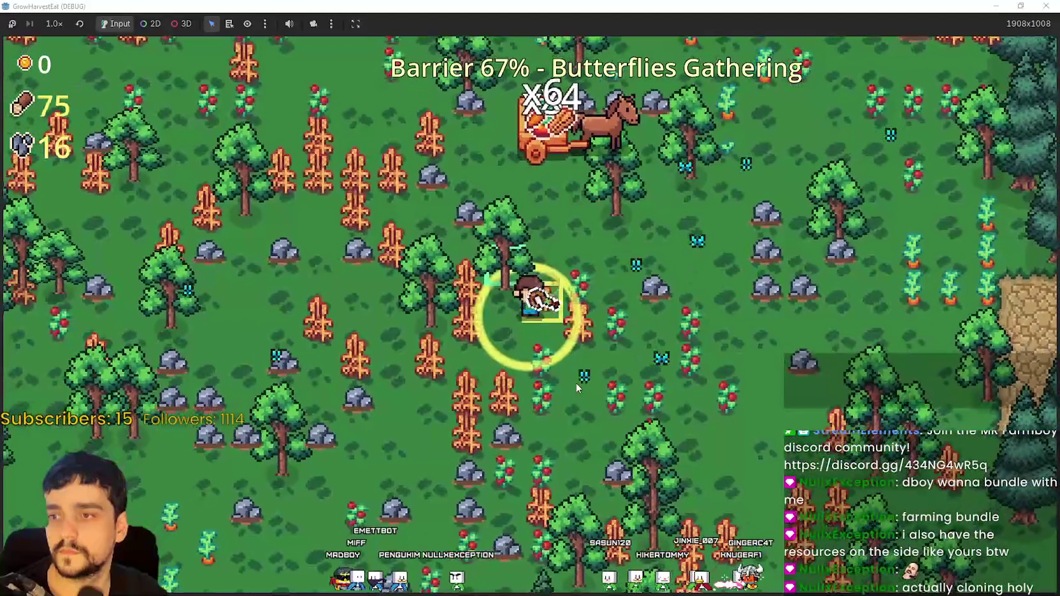
{"action": "key", "text": "a"}
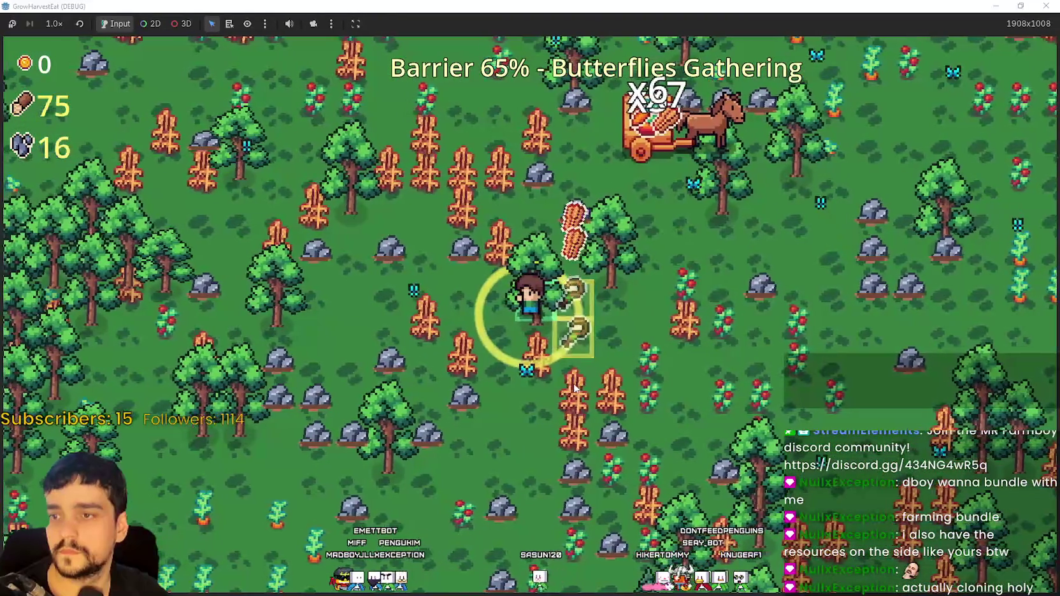
{"action": "key", "text": "w"}
{"action": "key", "text": "a"}
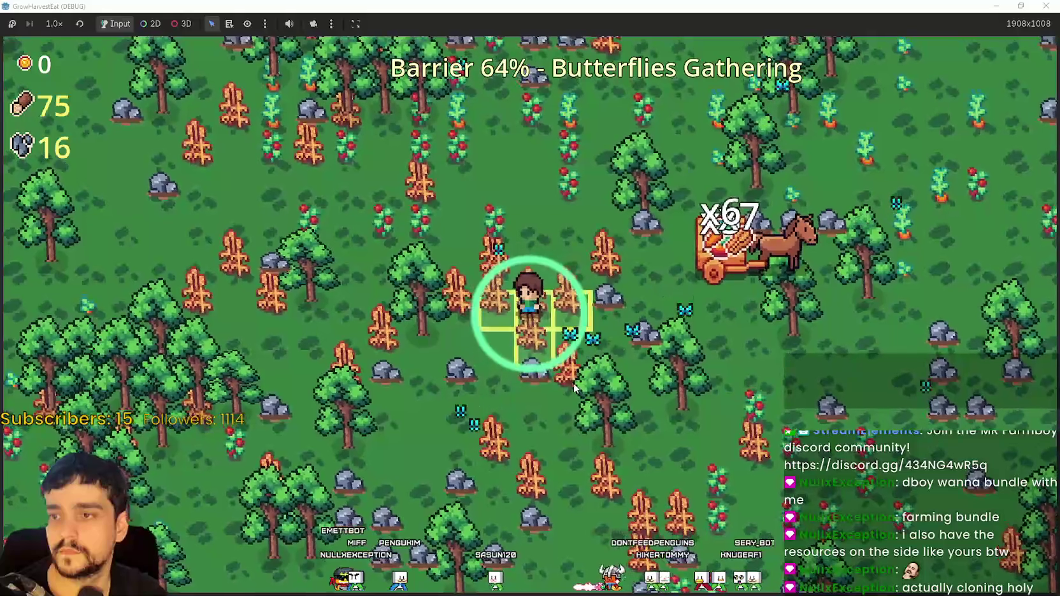
{"action": "key", "text": "w"}
{"action": "key", "text": "a"}
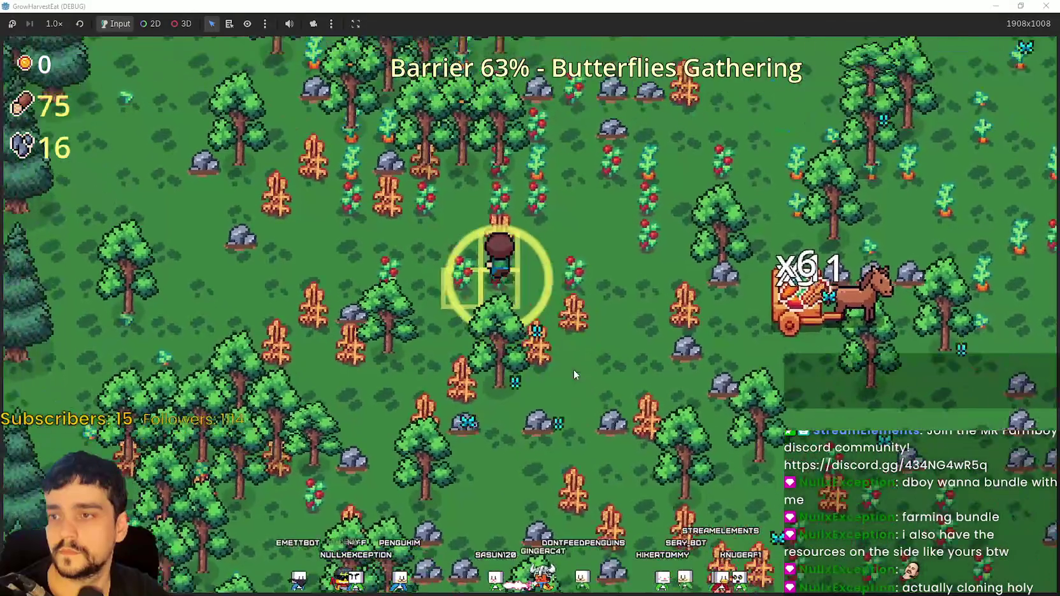
Harvest tomatoes up-right, collect stone by the rocks, and return to the cart to end the stage
{"action": "key", "text": "w"}
{"action": "key", "text": "d"}
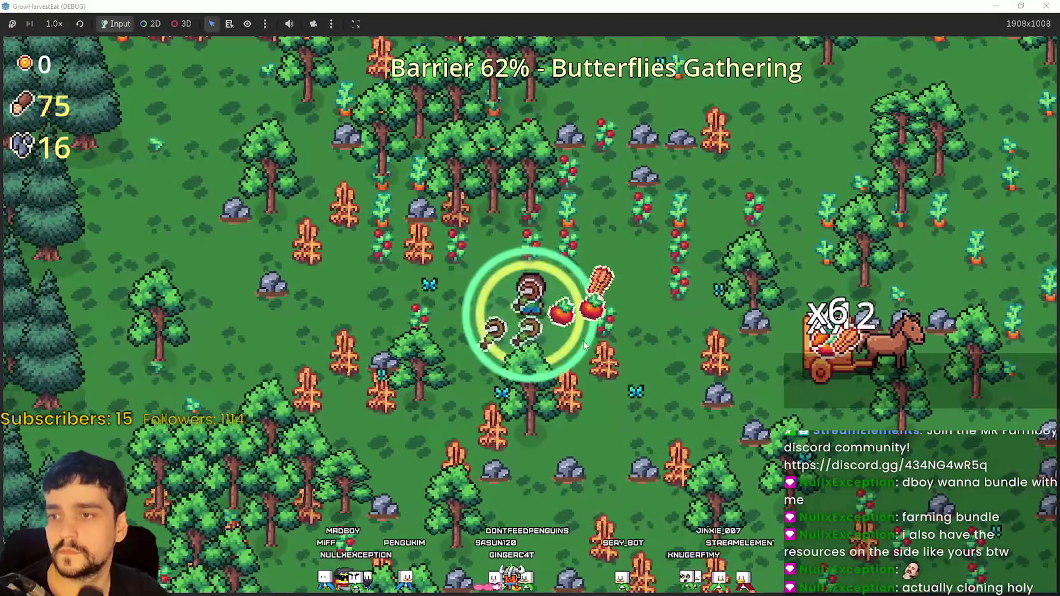
{"action": "key", "text": "w"}
{"action": "key", "text": "d"}
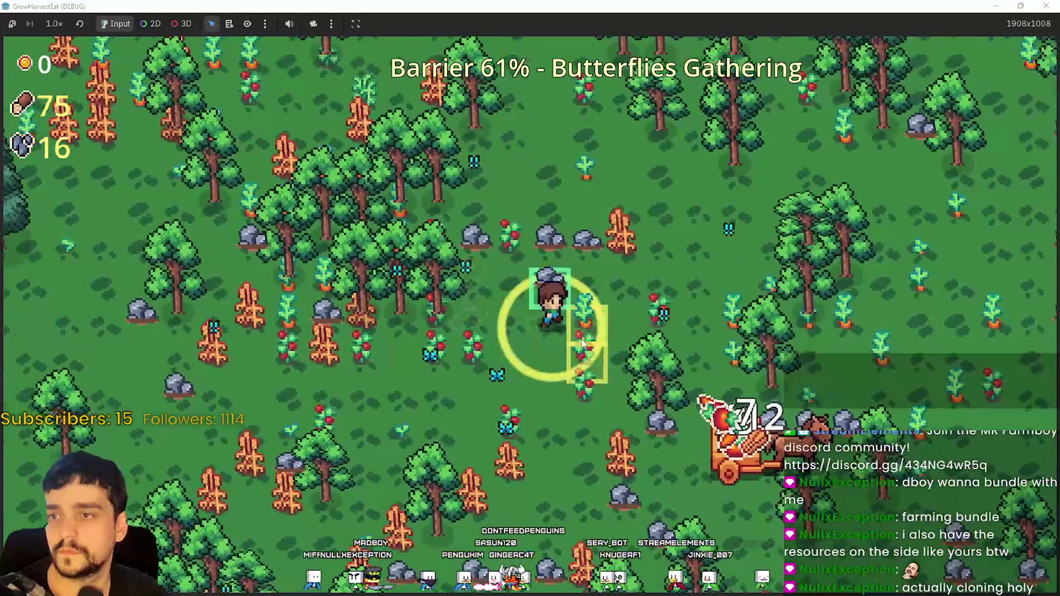
{"action": "key", "text": "d"}
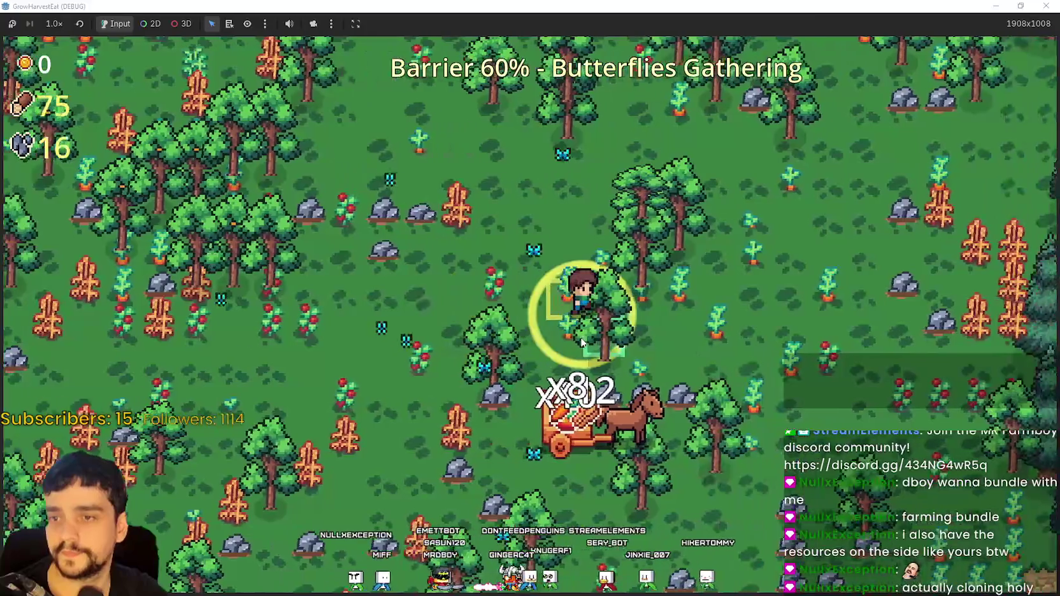
{"action": "key", "text": "d"}
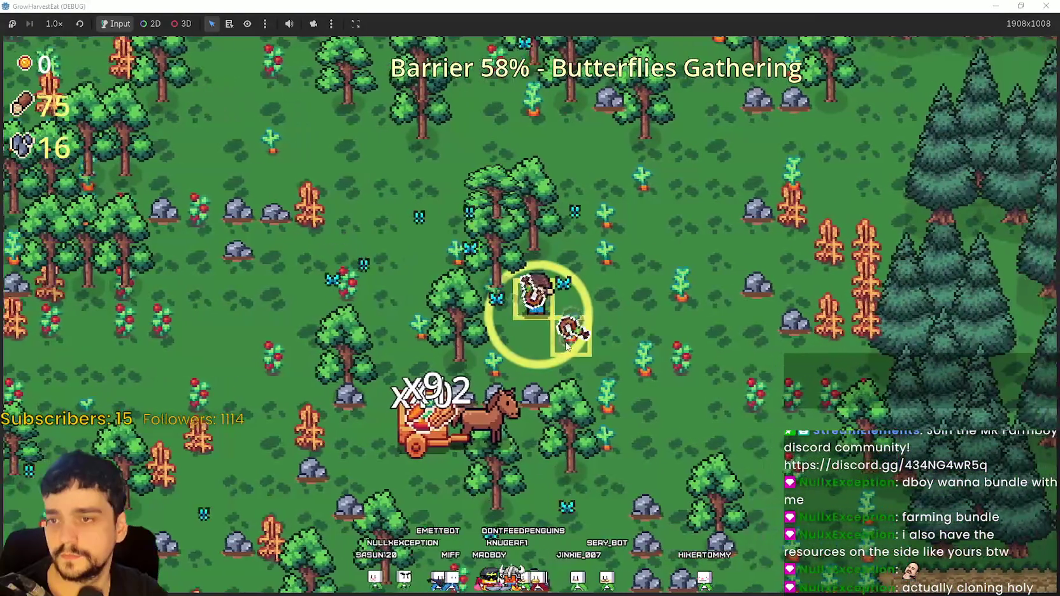
{"action": "key", "text": "s"}
{"action": "key", "text": "d"}
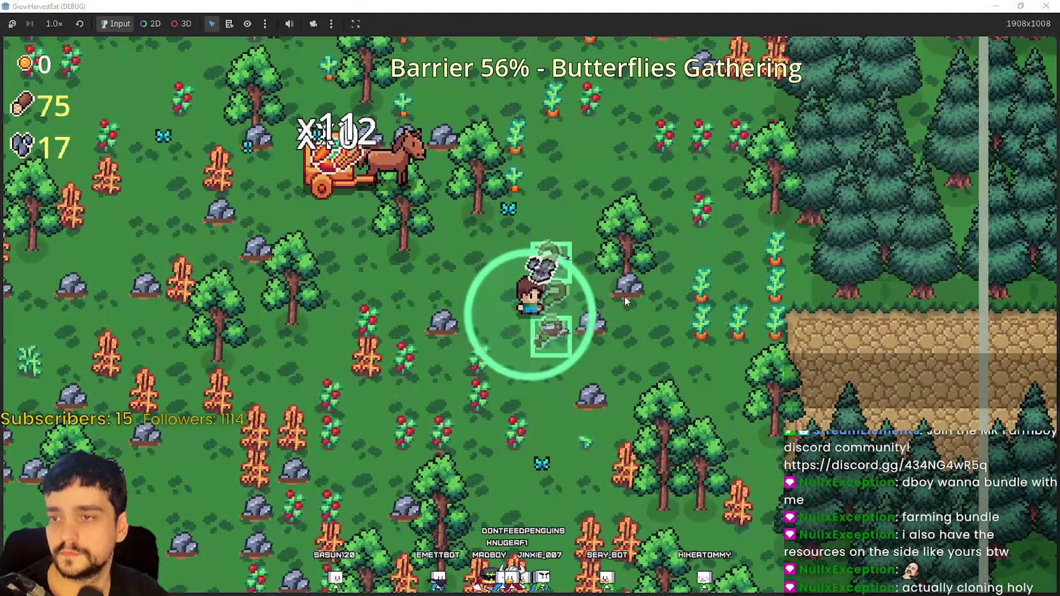
{"action": "key", "text": "a"}
{"action": "key", "text": "w"}
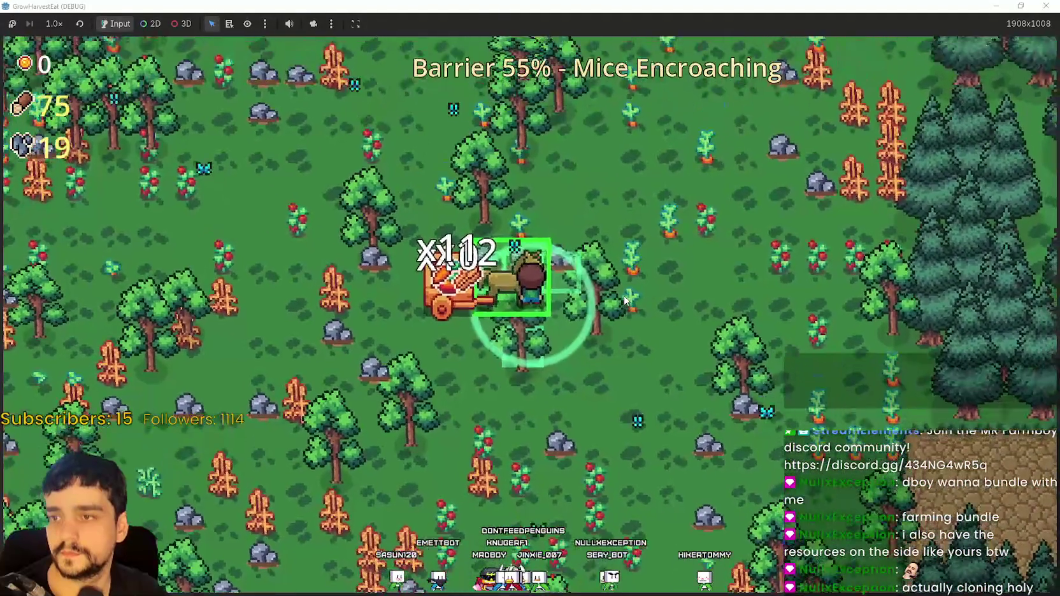
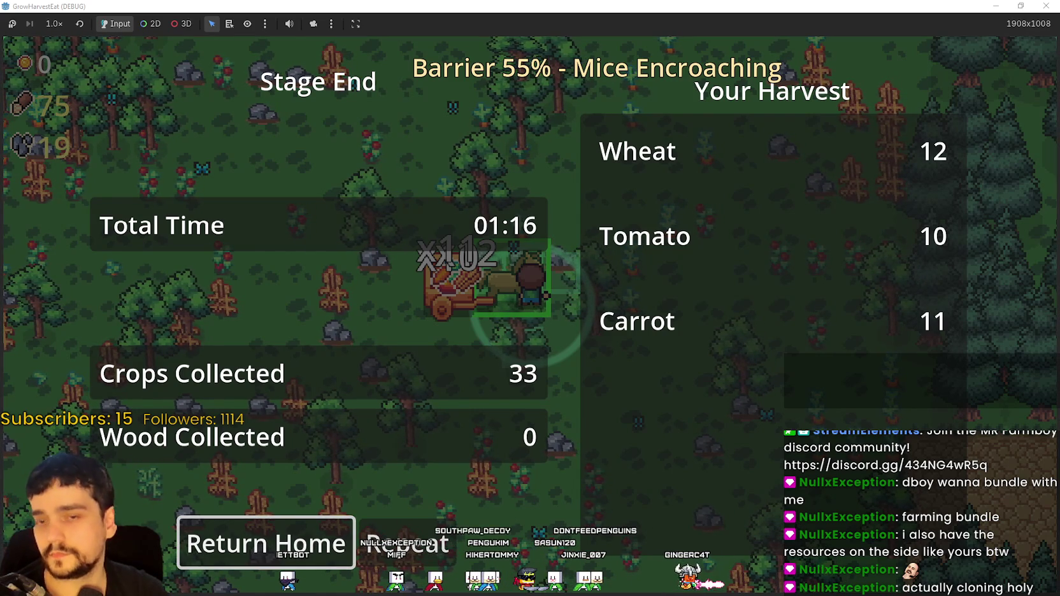
Replay the forest_3 stage, end it at the horse cart, and return to the village
{"action": "left_click", "coordinate": [408, 543]}
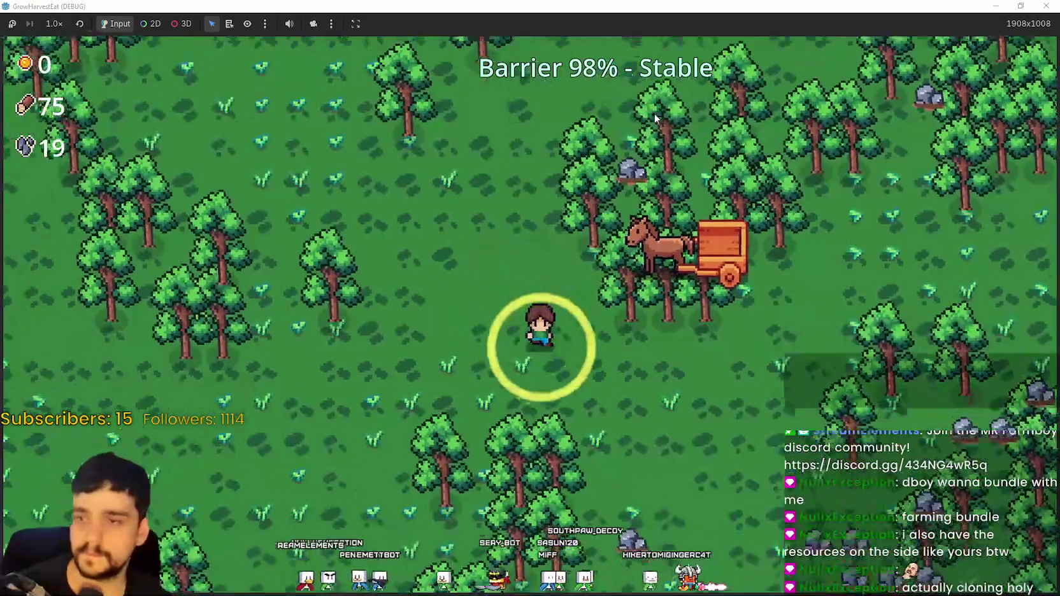
{"action": "key", "text": "d"}
{"action": "key", "text": "w"}
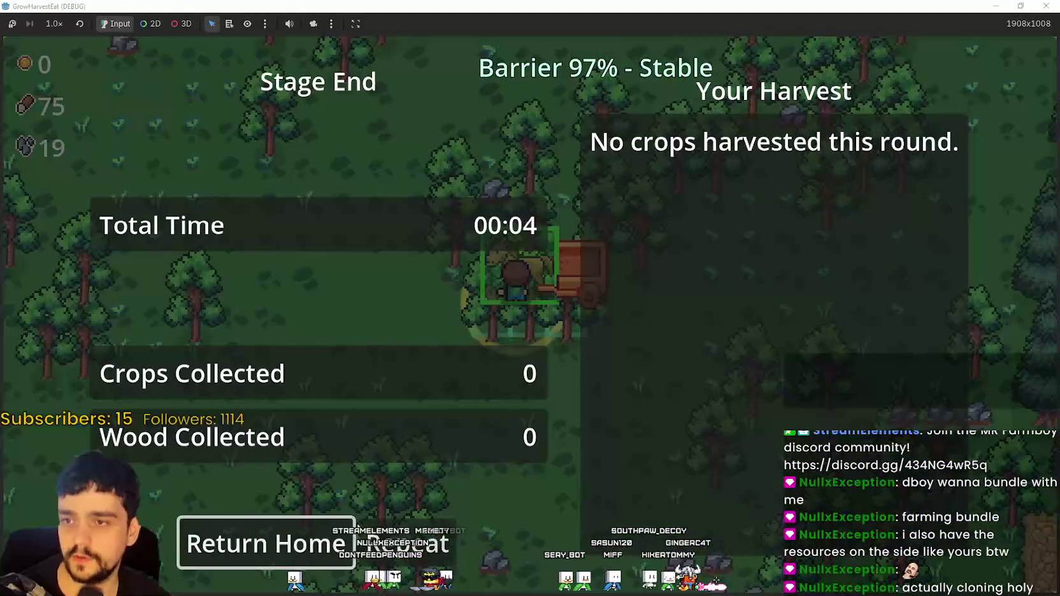
{"action": "left_click", "coordinate": [347, 535]}
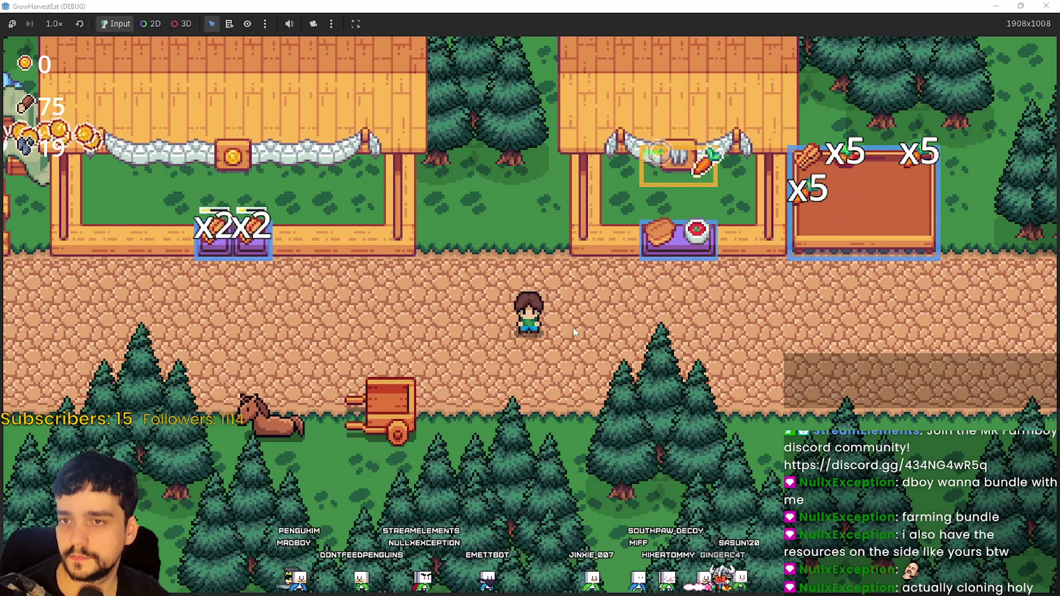
Walk the farmer to the food stall and the left stall to sell the crops
{"action": "key", "text": "d"}
{"action": "key", "text": "a"}
{"action": "key", "text": "a"}
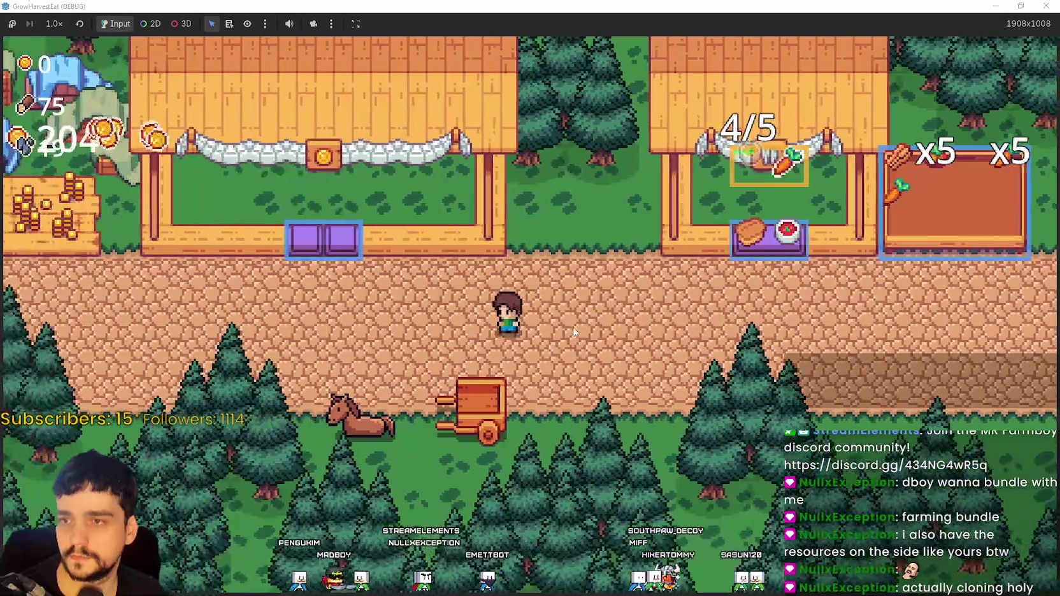
{"action": "key", "text": "d"}
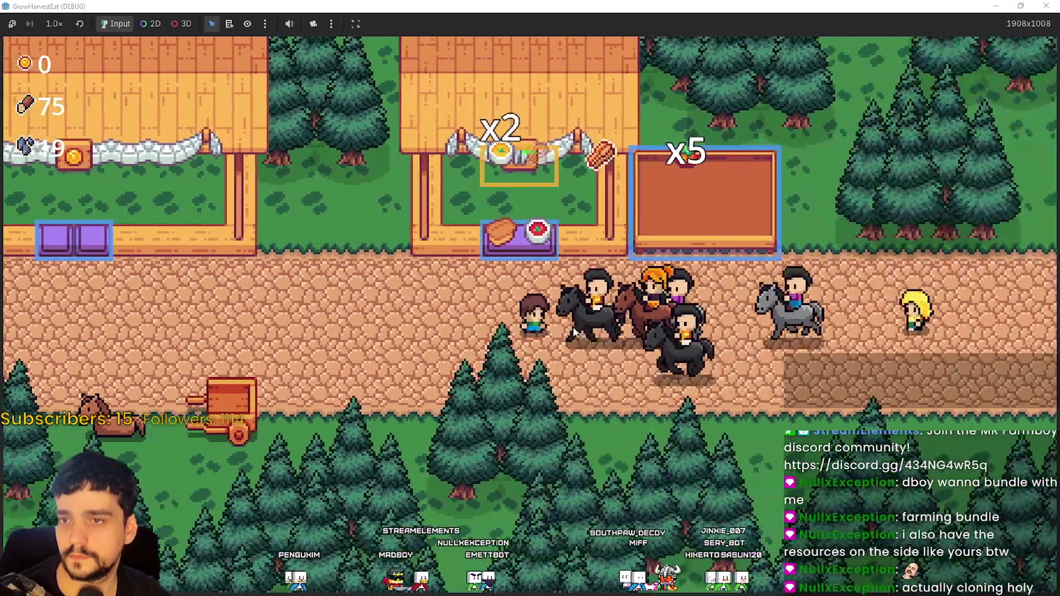
{"action": "key", "text": "a"}
{"action": "key", "text": "w"}
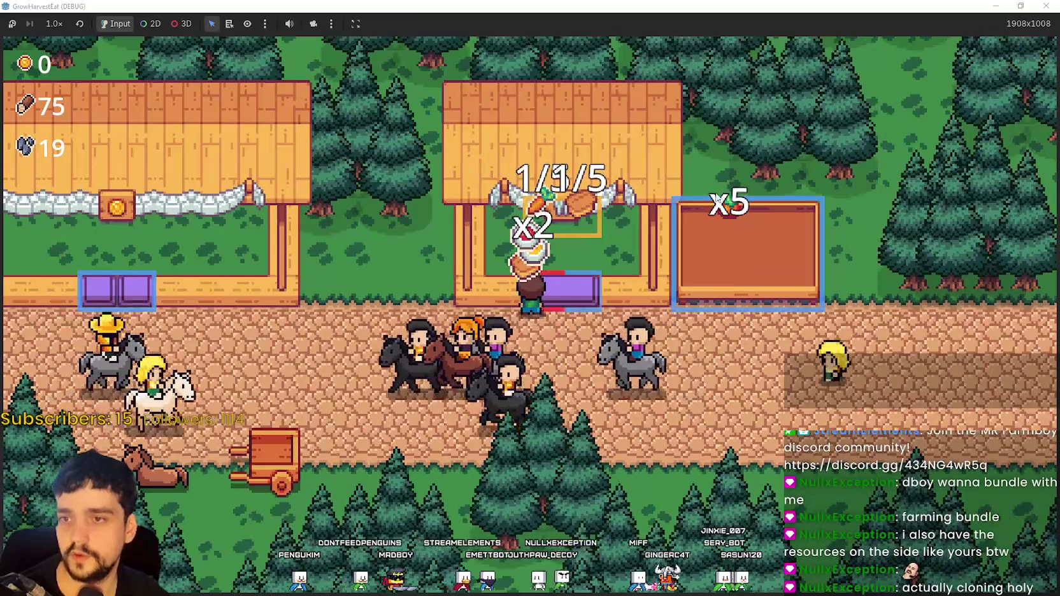
{"action": "key", "text": "a"}
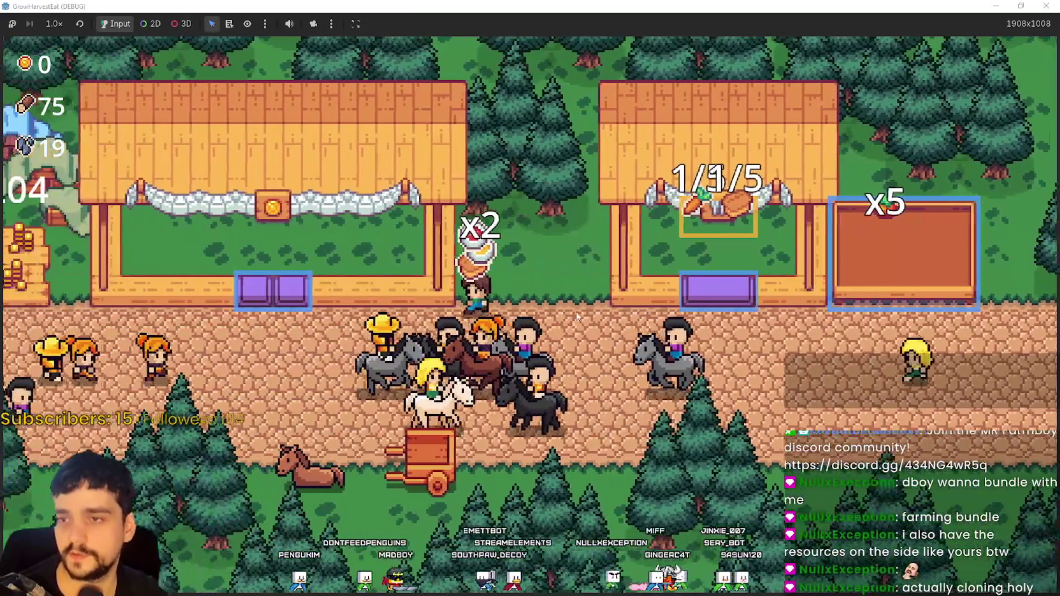
{"action": "key", "text": "a"}
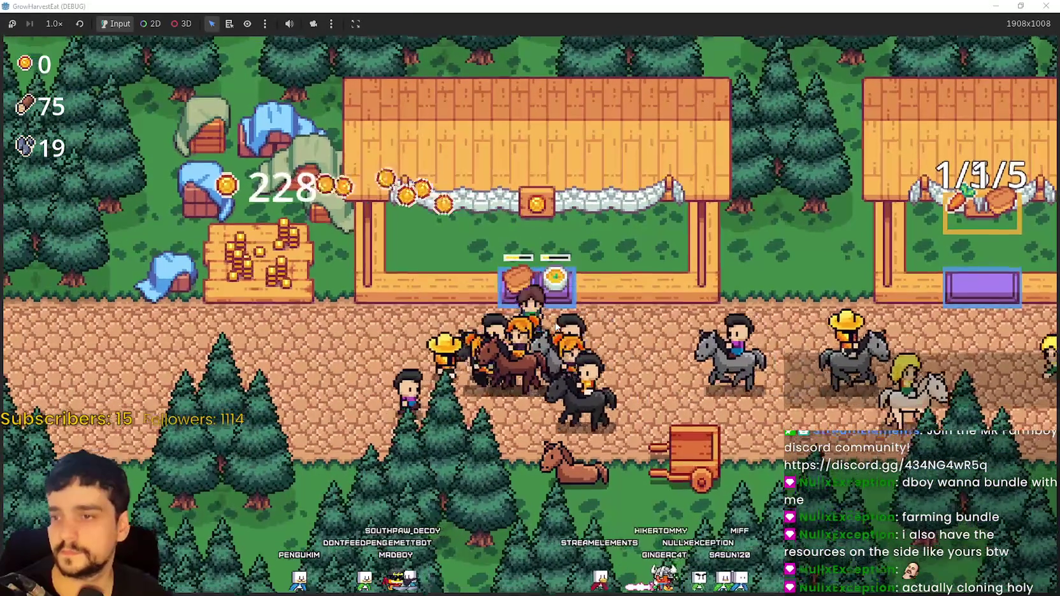
{"action": "key", "text": "s"}
Collect coins at the coin field, then walk along the path to the x5 stall
{"action": "key", "text": "a"}
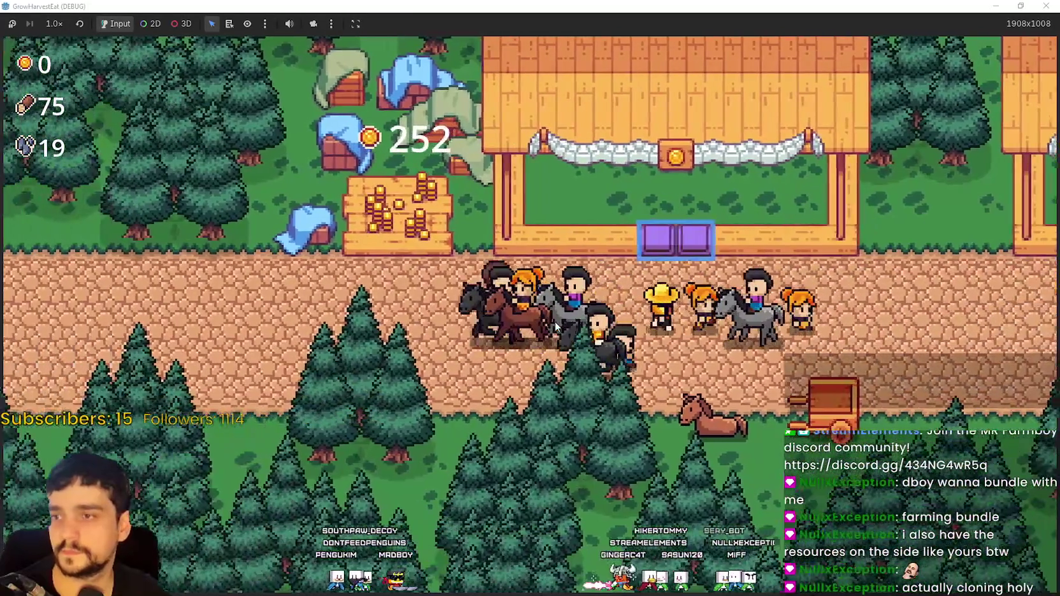
{"action": "key", "text": "w"}
{"action": "key", "text": "a"}
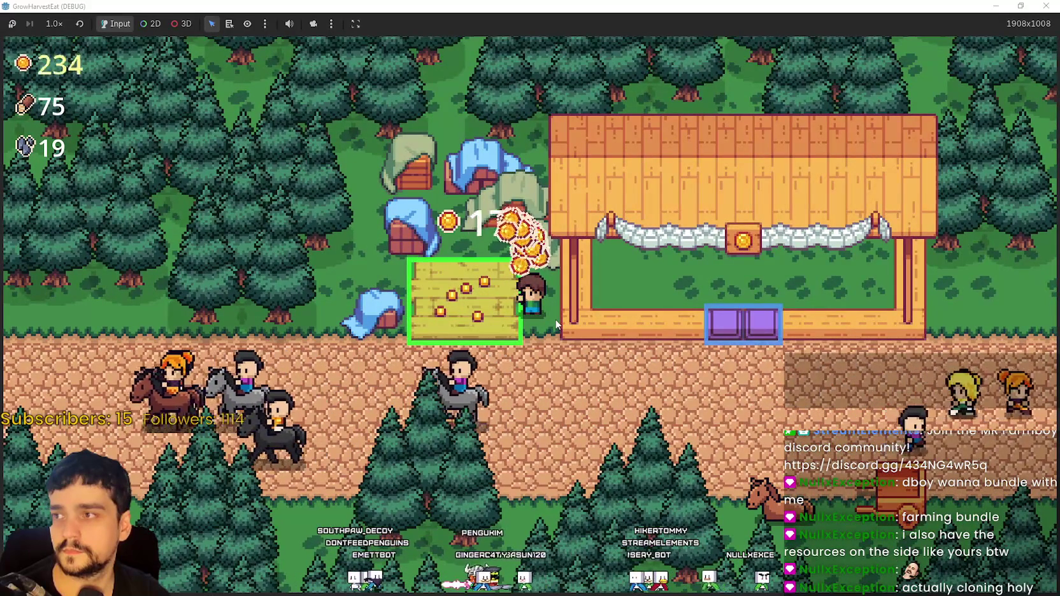
{"action": "key", "text": "s"}
{"action": "key", "text": "d"}
{"action": "key", "text": "d"}
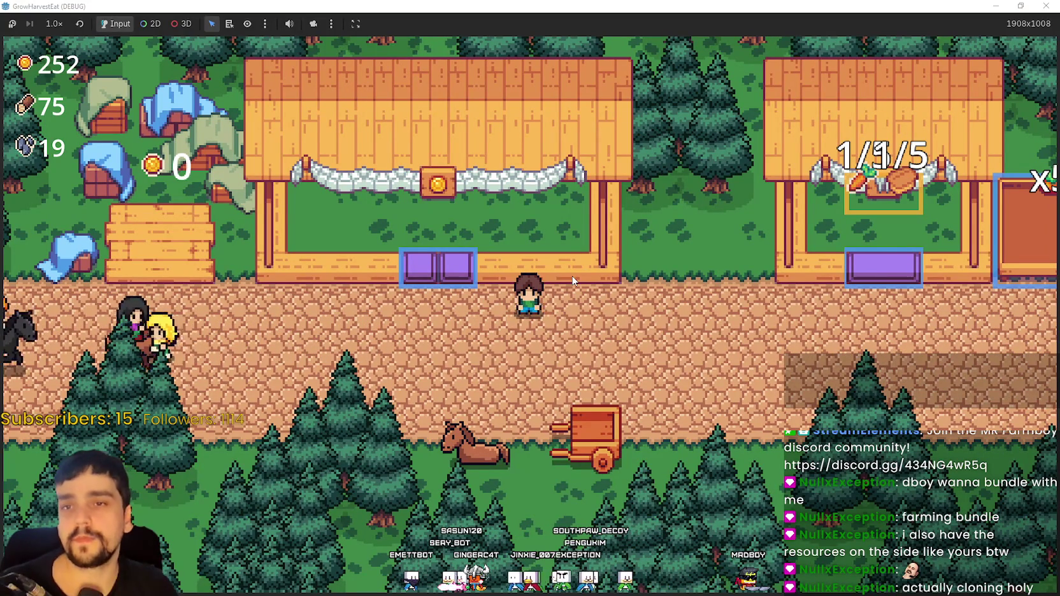
{"action": "key", "text": "d"}
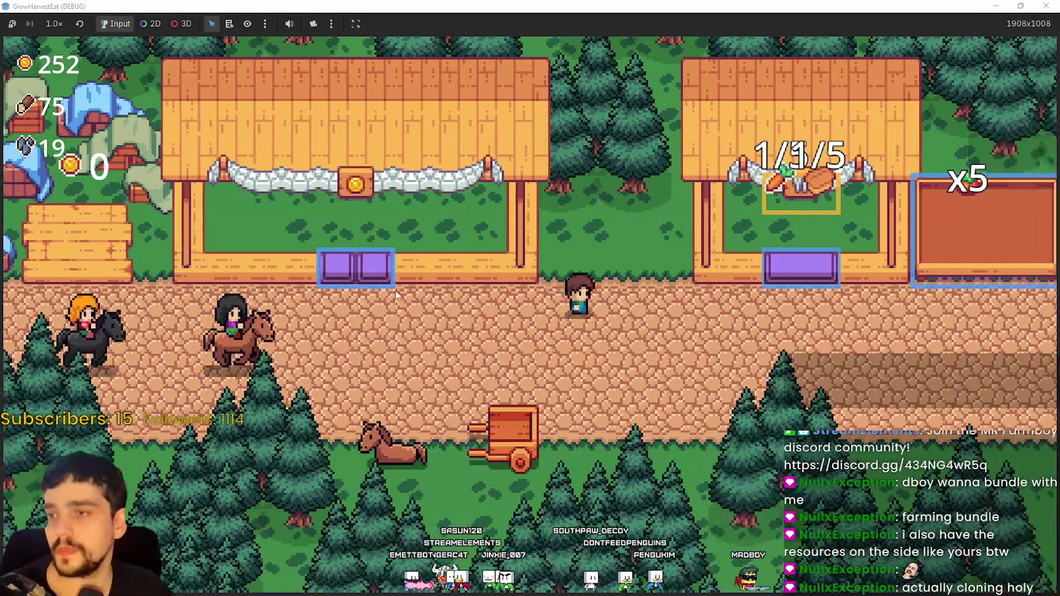
{"action": "key", "text": "a"}
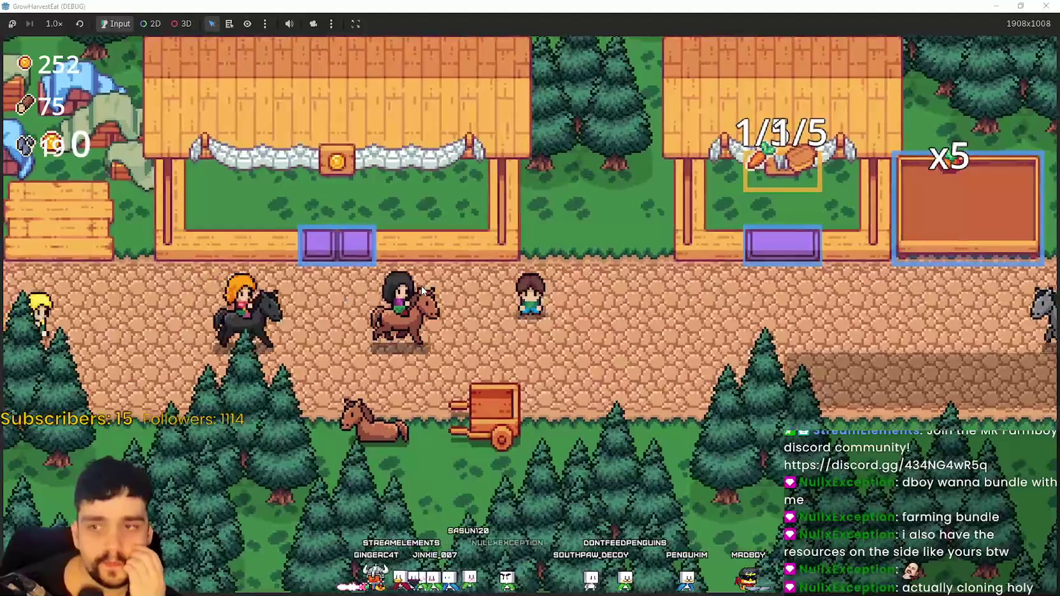
{"action": "key", "text": "d"}
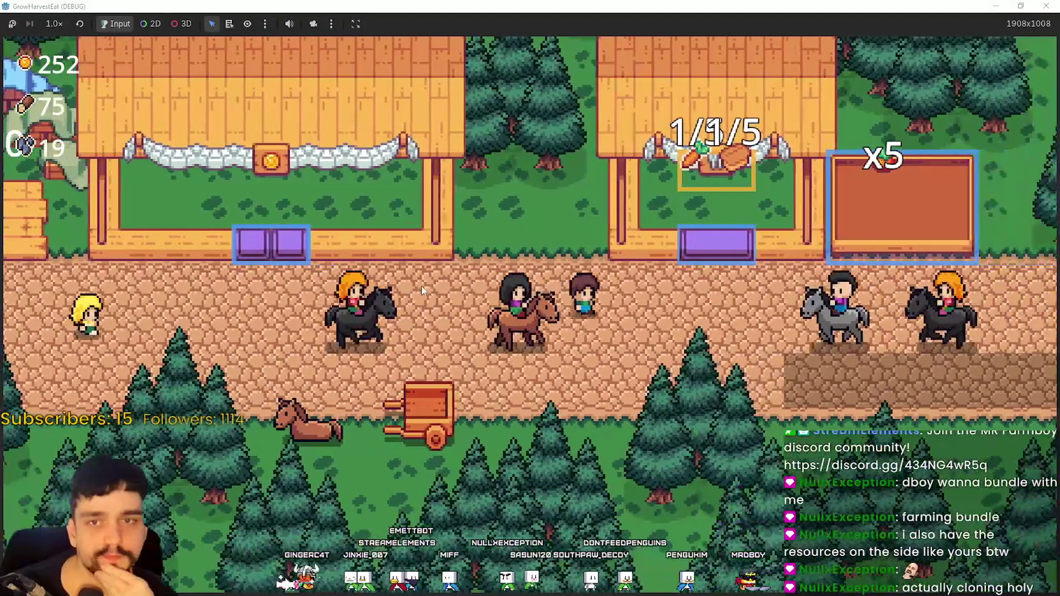
{"action": "key", "text": "a"}
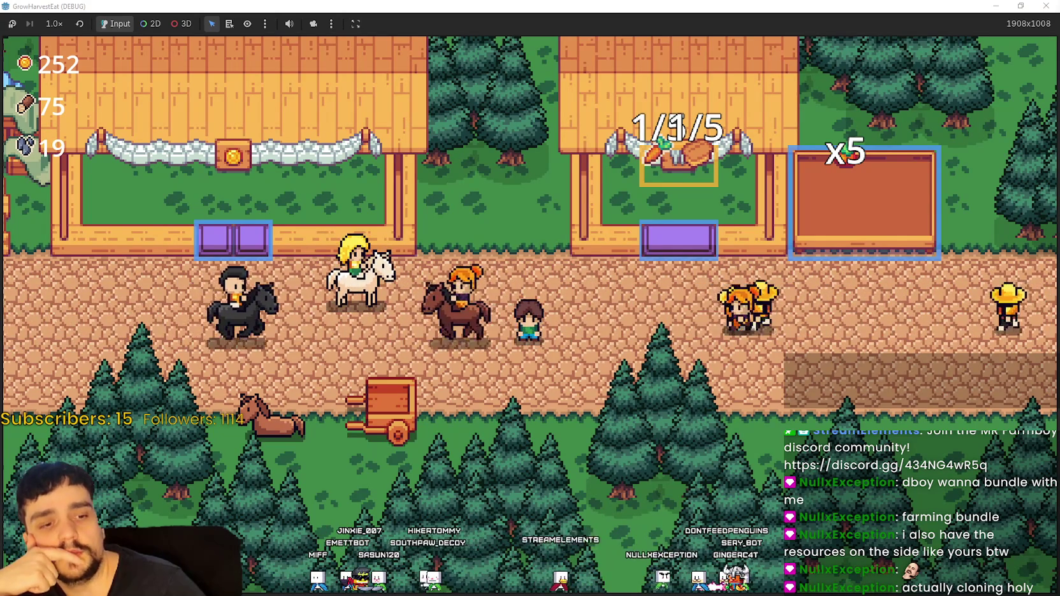
Switch to the Chrome window showing the MR FARMBOY Localization spreadsheet
{"action": "key", "text": "alt+Tab"}
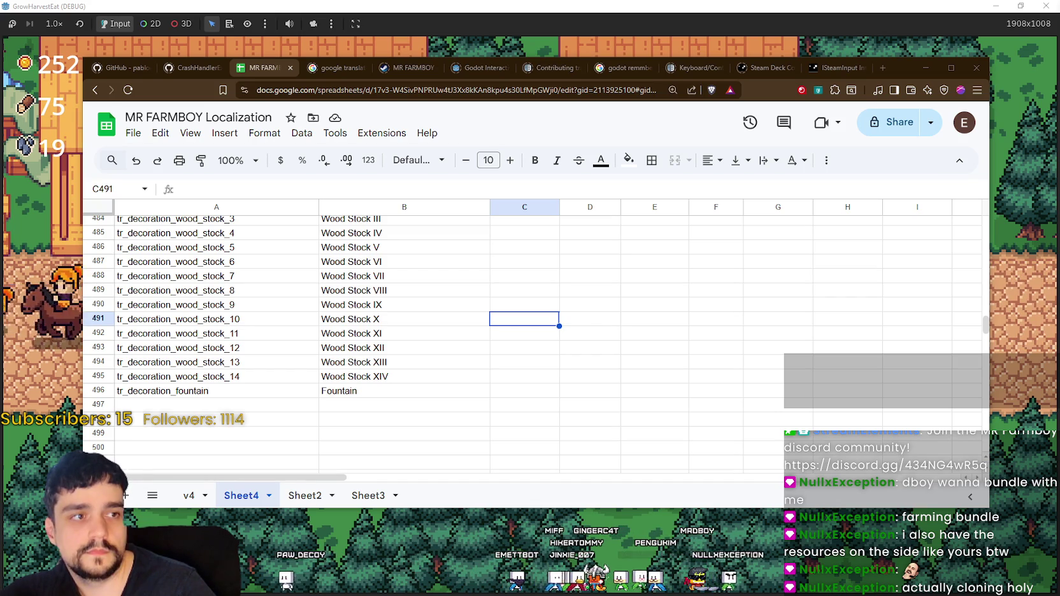
Switch to the Chrome window with the YouTube playthrough video
{"action": "key", "text": "alt+Tab"}
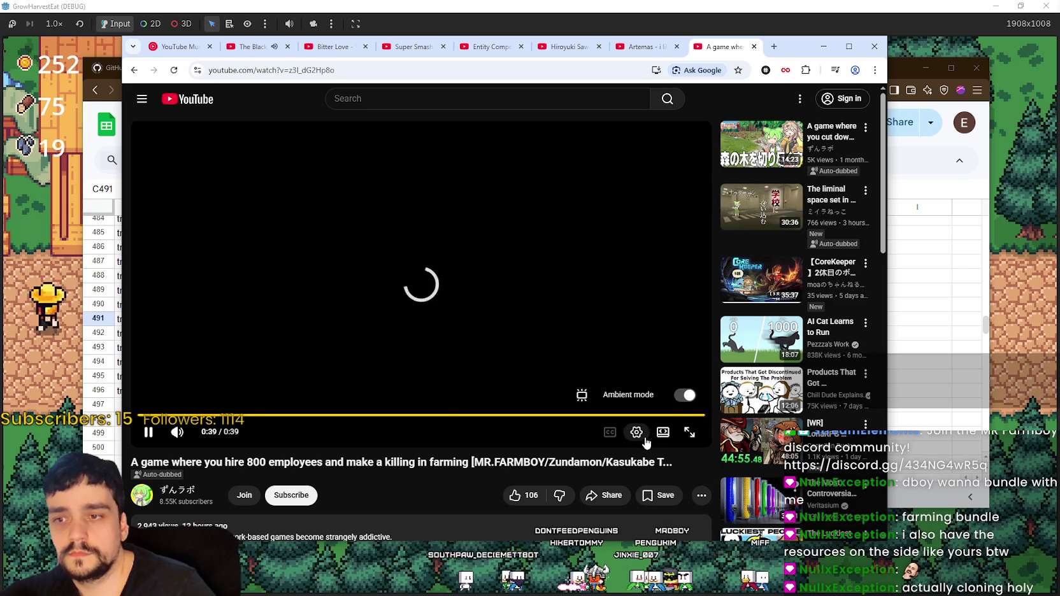
Skip the ad and set the video's audio track to Japanese original
{"action": "mouse_move", "coordinate": [807, 54]}
{"action": "left_mouse_down"}
{"action": "mouse_move", "coordinate": [877, 47]}
{"action": "mouse_move", "coordinate": [858, 45]}
{"action": "left_mouse_up"}
{"action": "left_click", "coordinate": [728, 390]}
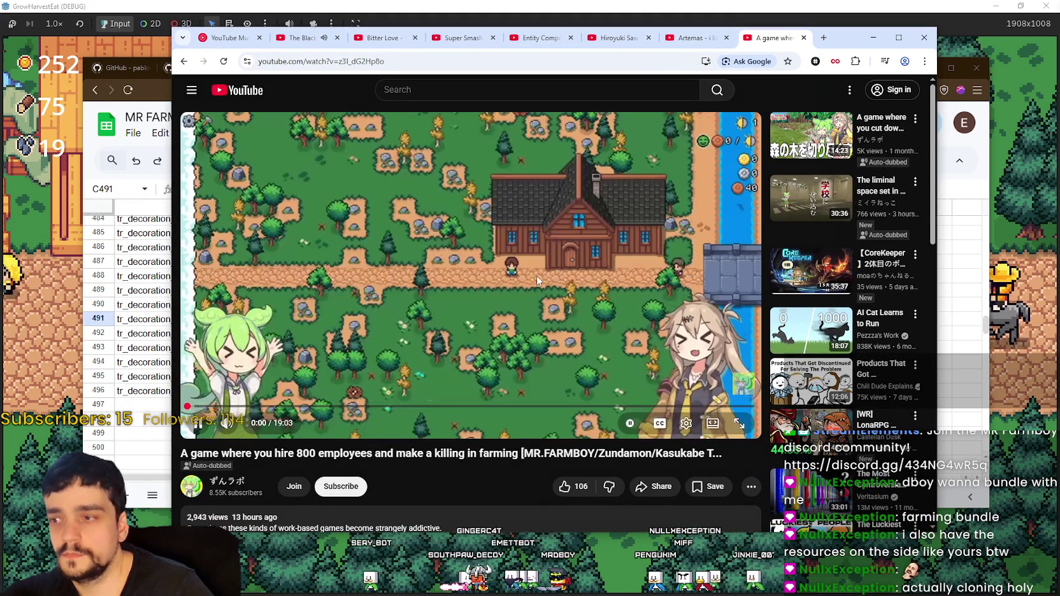
{"action": "left_click", "coordinate": [686, 423]}
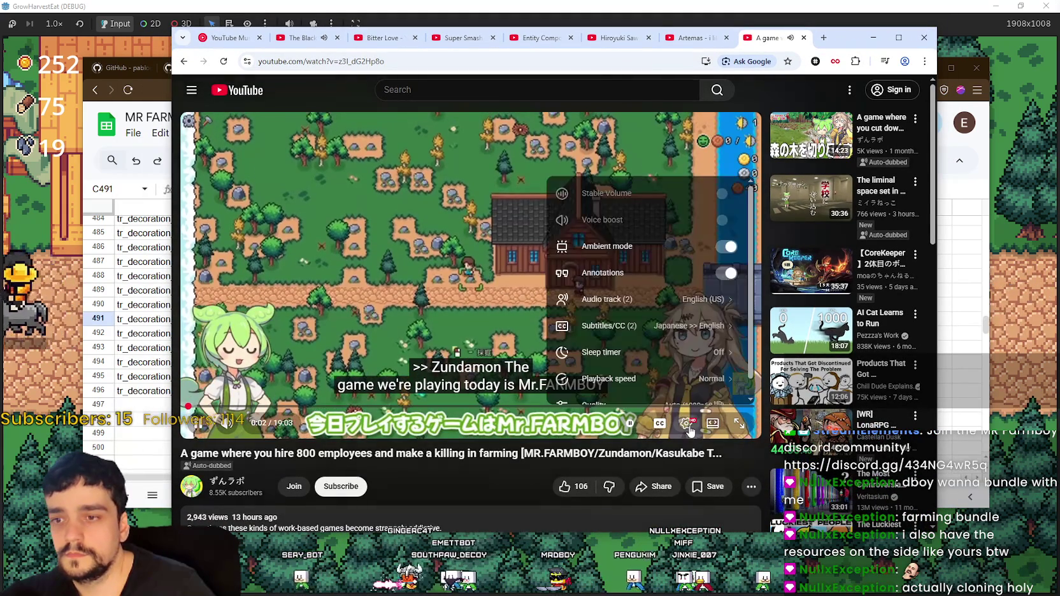
{"action": "left_click", "coordinate": [637, 299]}
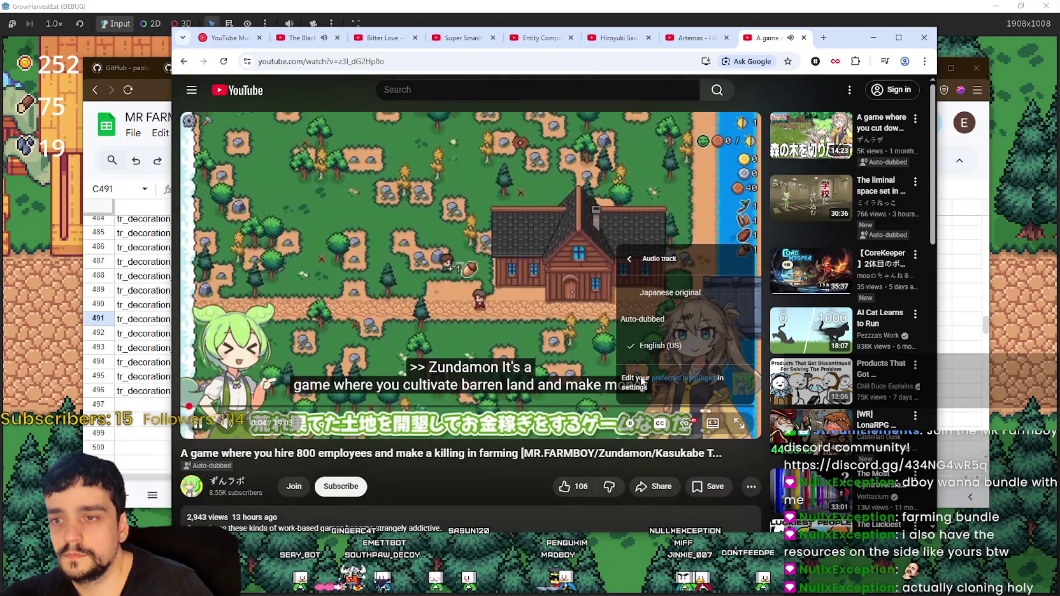
{"action": "left_click", "coordinate": [637, 294]}
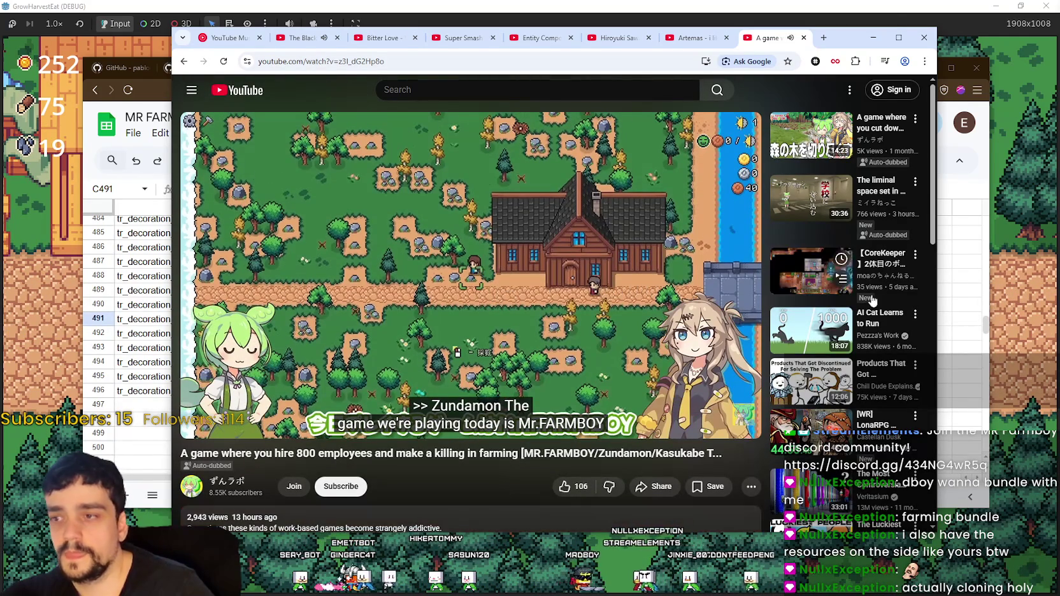
{"action": "left_click_drag", "start_coordinate": [856, 40], "coordinate": [888, 25]}
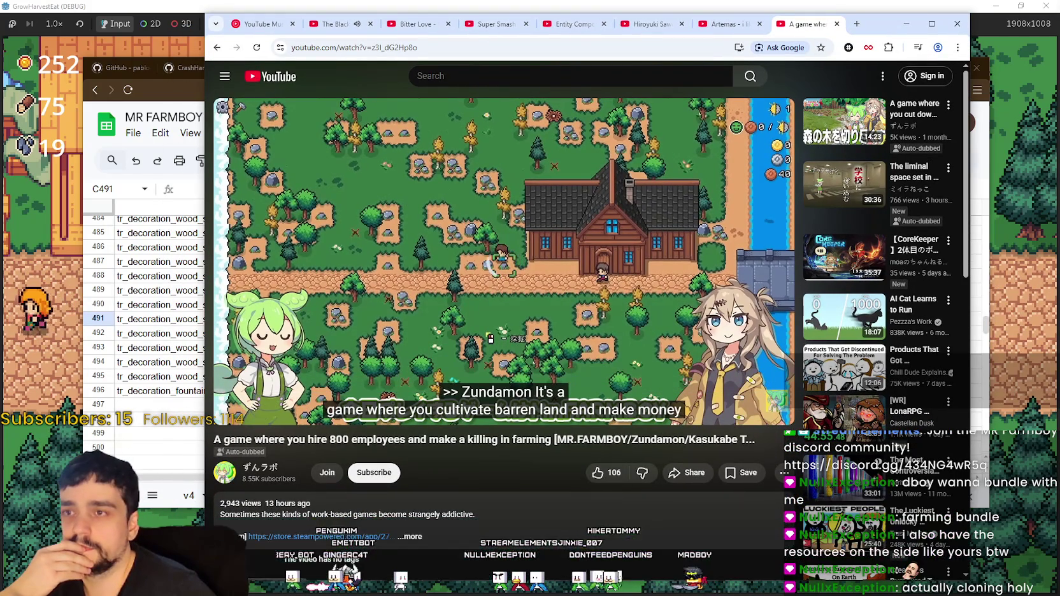
{"action": "left_click", "coordinate": [382, 47]}
Copy the playthrough video's URL from the address bar
{"action": "right_click", "coordinate": [399, 47]}
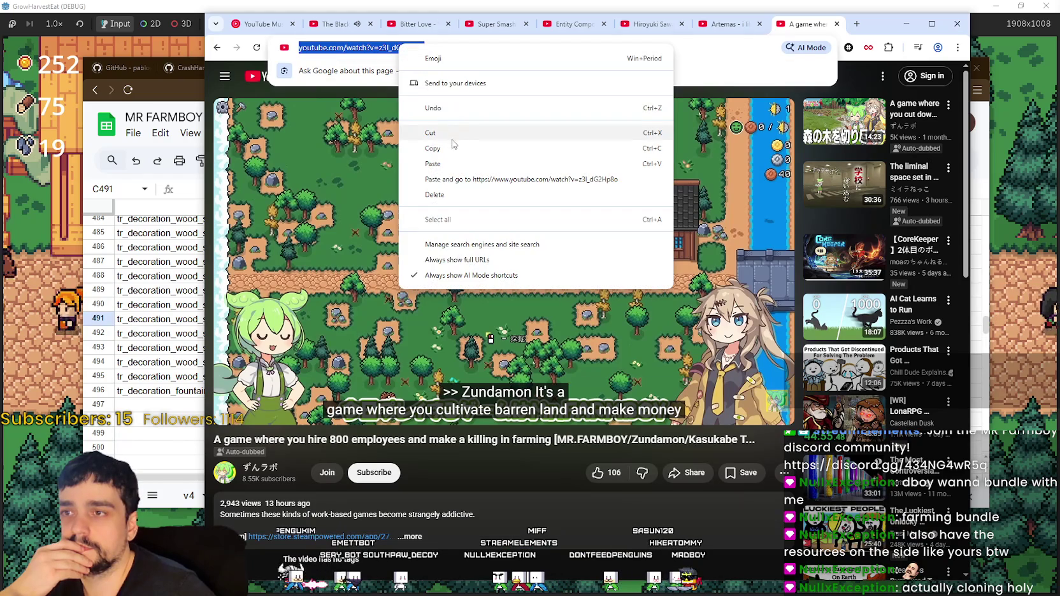
{"action": "left_click", "coordinate": [439, 148]}
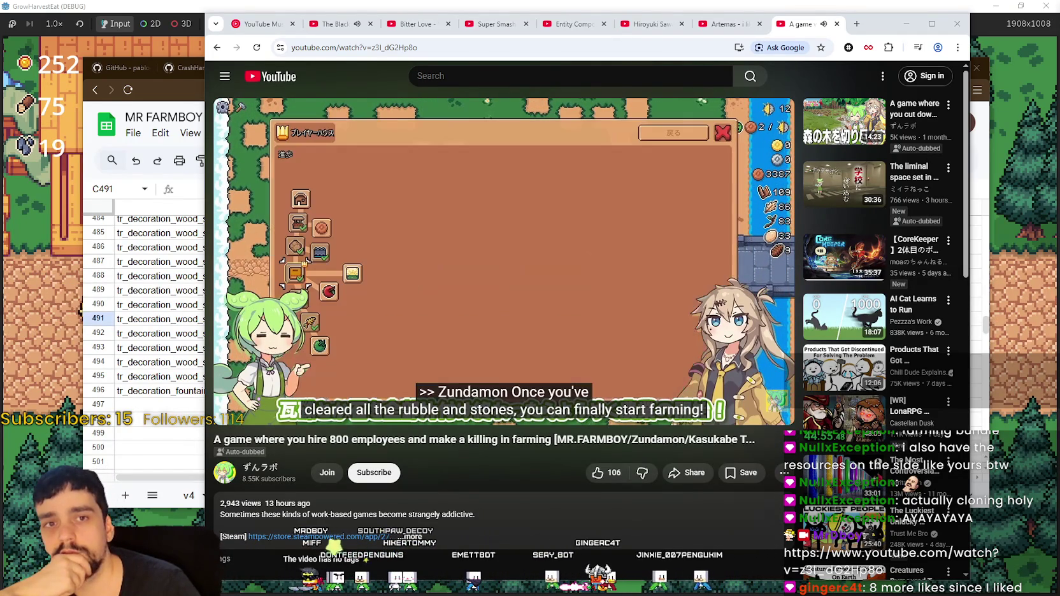
{"action": "triple_click", "coordinate": [299, 504]}
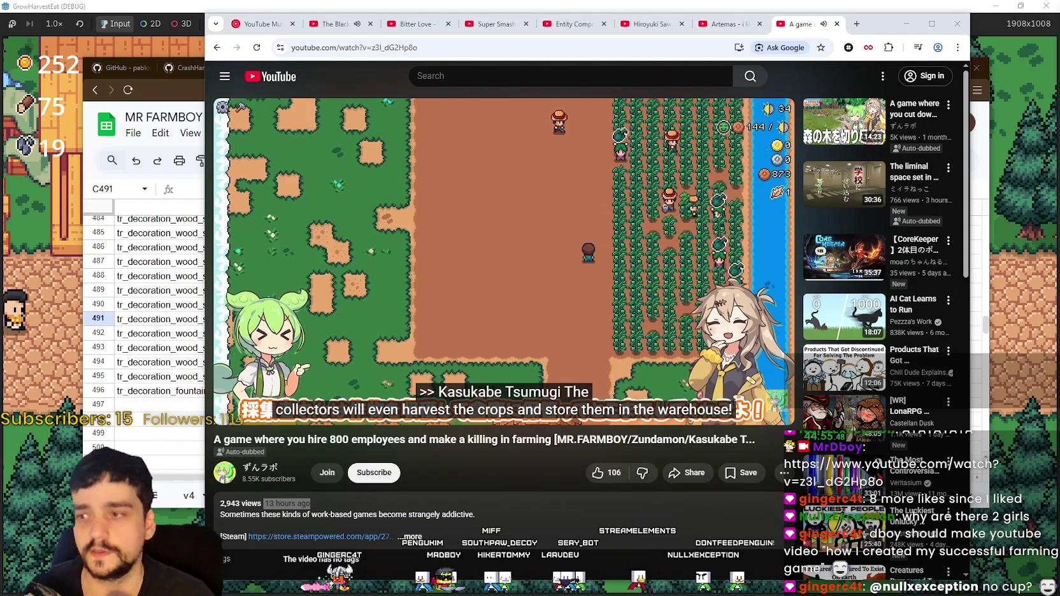
{"action": "triple_click", "coordinate": [452, 442]}
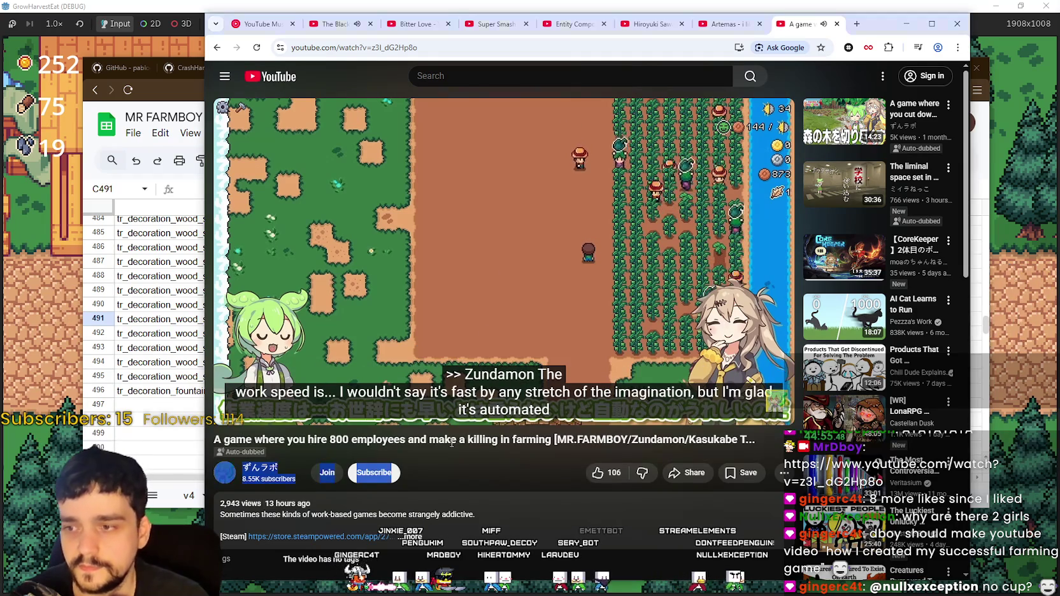